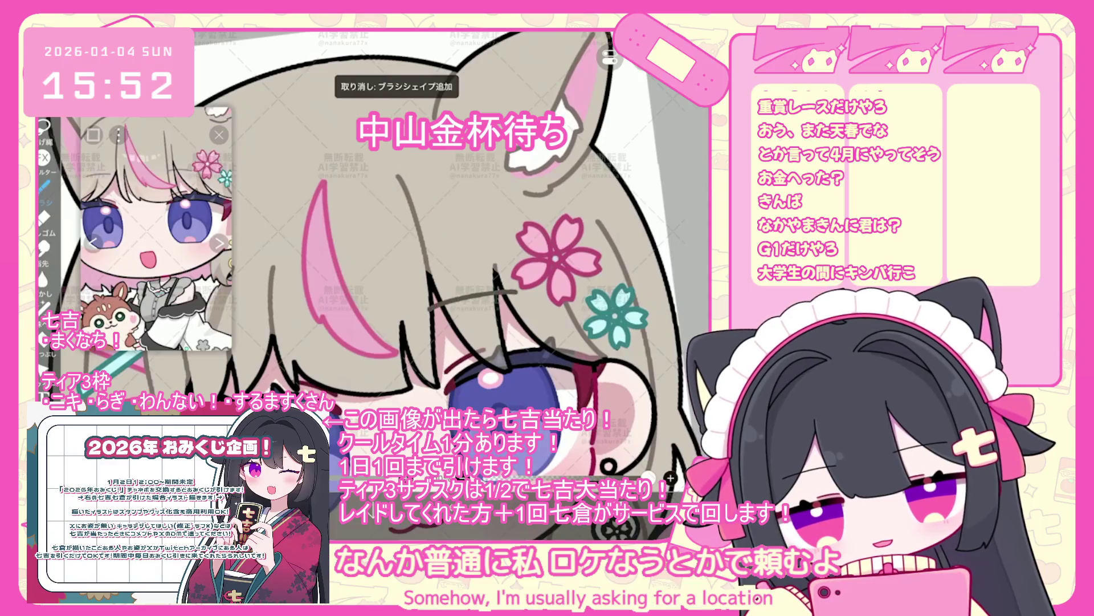
# - Undo the most recent line shape added over the hair
pyautogui.hotkey('ctrl', 'z')
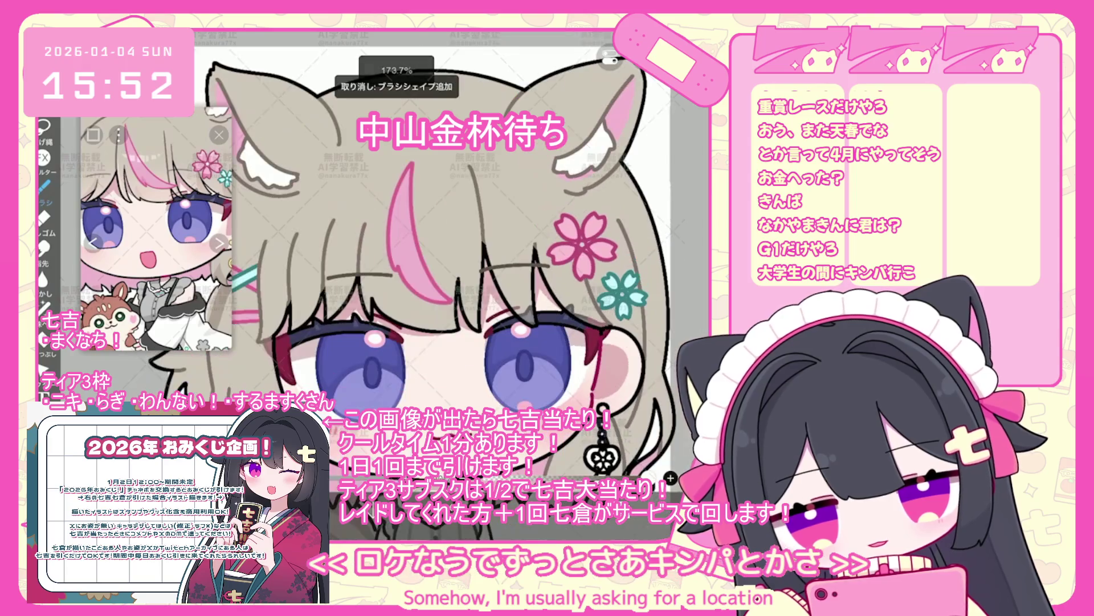
pyautogui.scroll(-2, 450, 320)
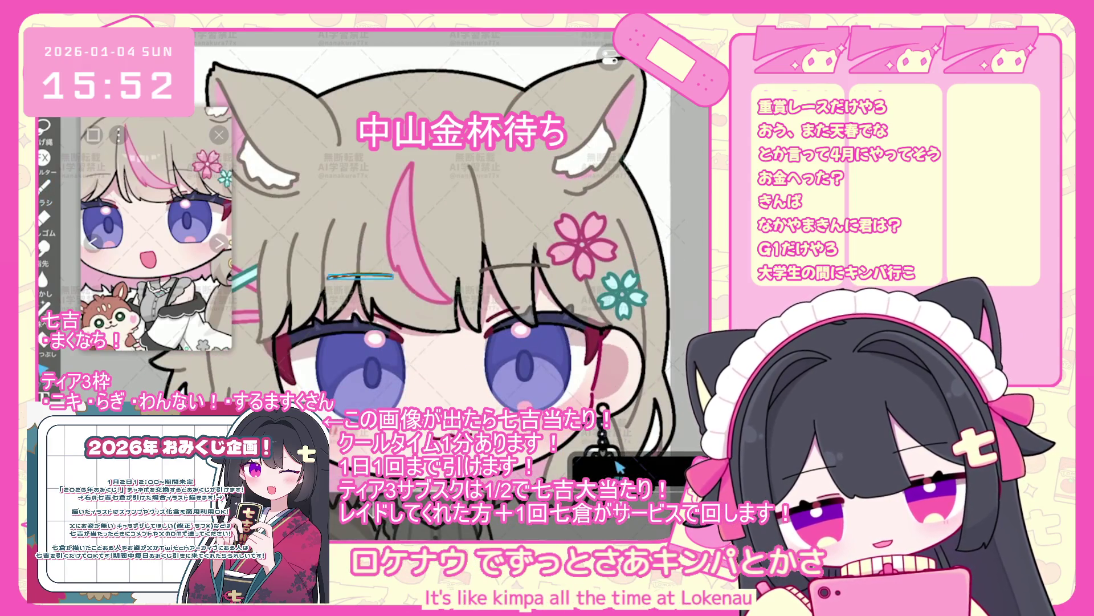
pyautogui.scroll(1, 467, 279)
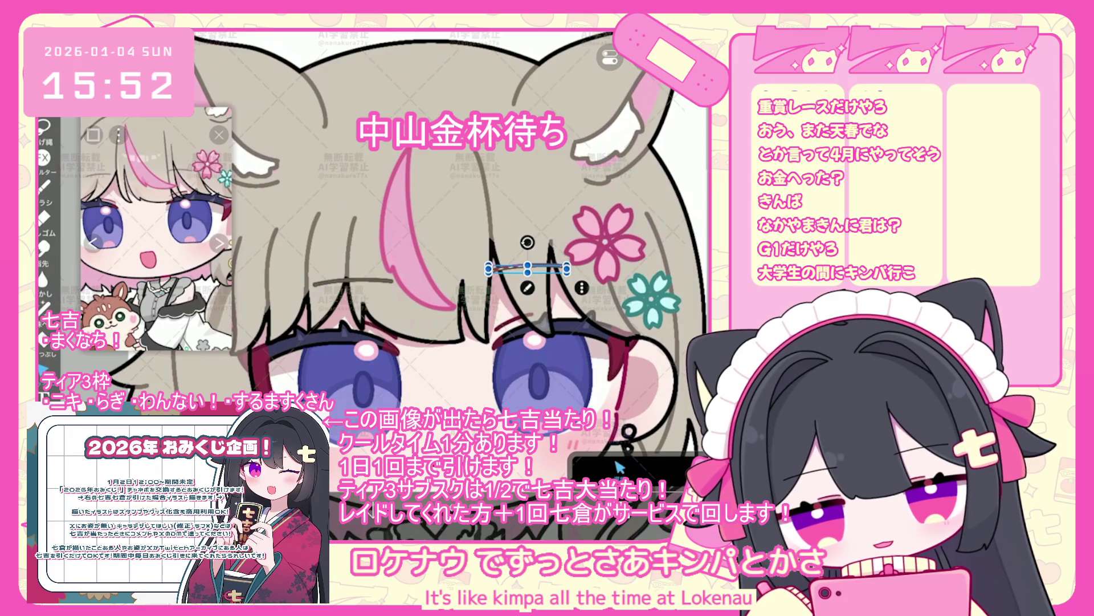
pyautogui.scroll(-3, 451, 285)
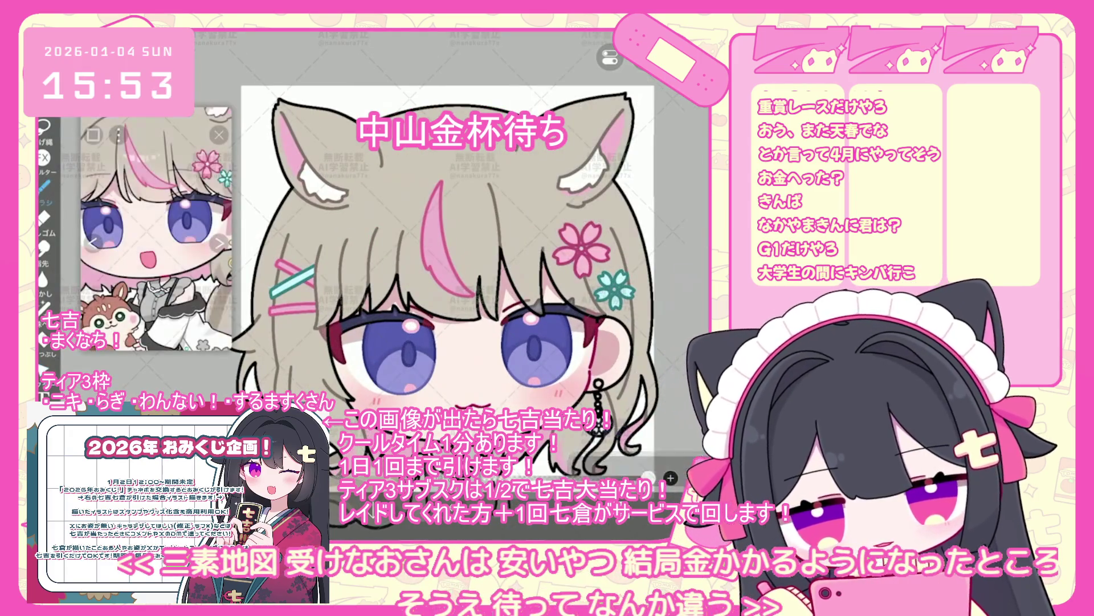
pyautogui.scroll(2, 451, 285)
pyautogui.scroll(2, 450, 256)
# - Undo another added line shape, then draw a short new line across the hair
pyautogui.hotkey('ctrl', 'z')
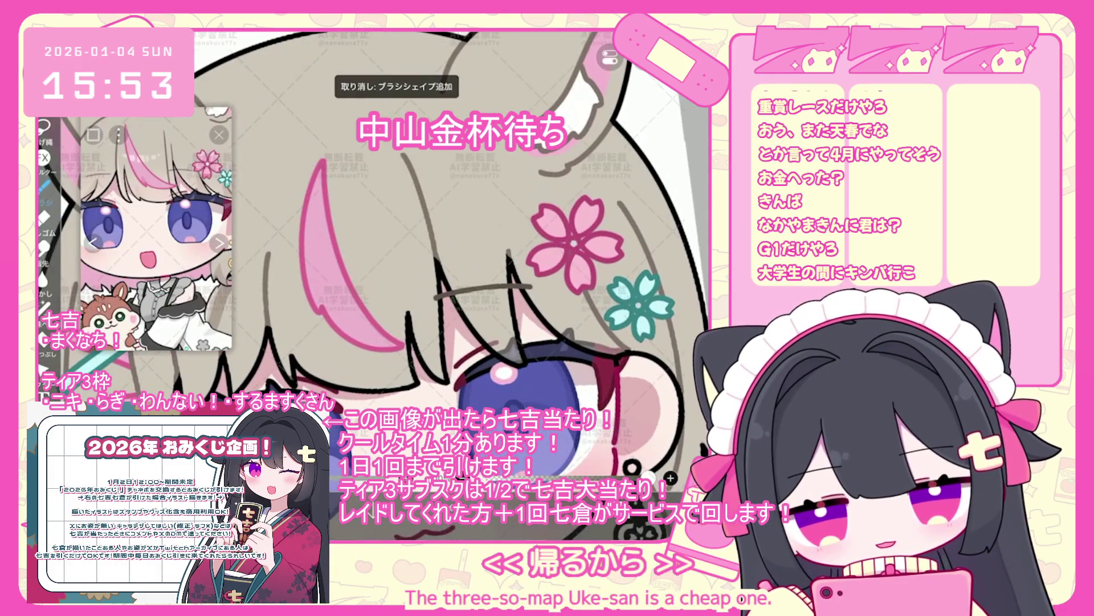
pyautogui.scroll(-1, 450, 256)
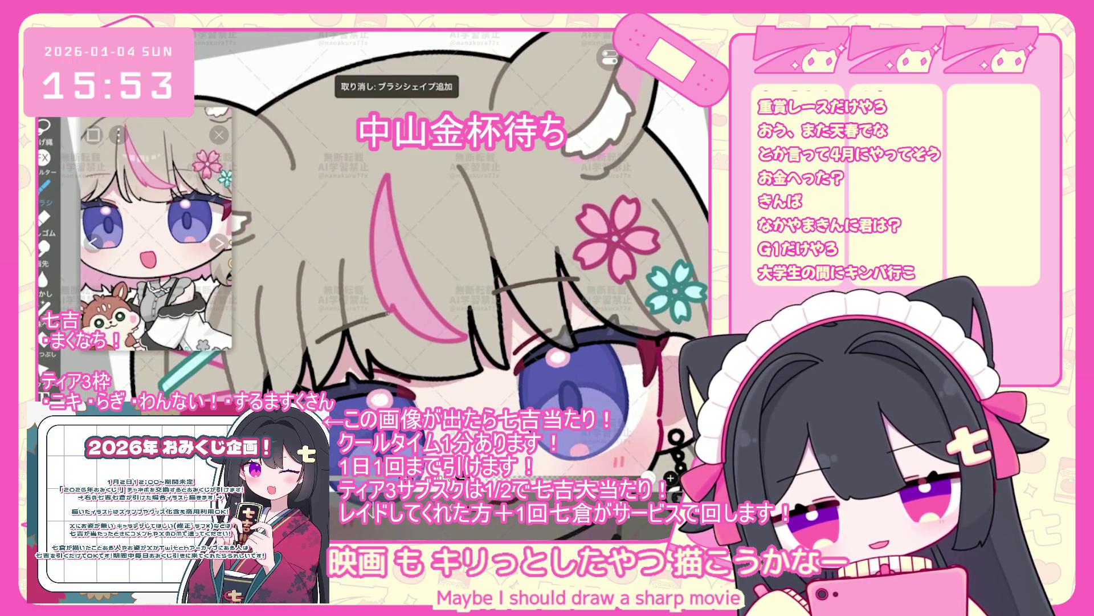
pyautogui.scroll(-5, 450, 274)
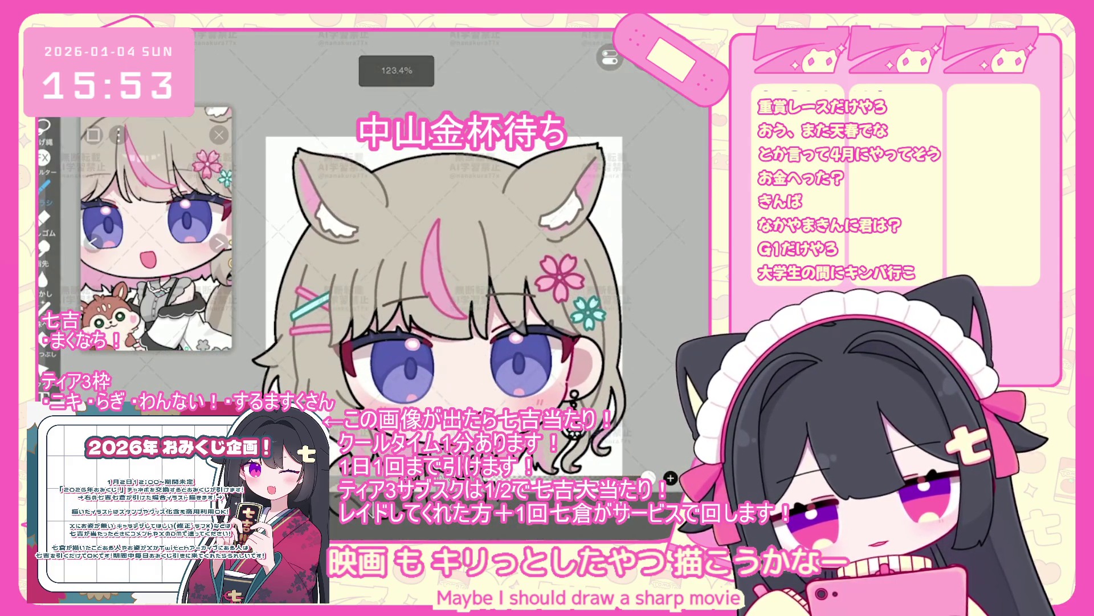
pyautogui.scroll(5, 450, 273)
pyautogui.moveTo(462, 280)
pyautogui.mouseDown()
pyautogui.moveTo(527, 285)
pyautogui.moveTo(341, 292)
pyautogui.mouseUp()
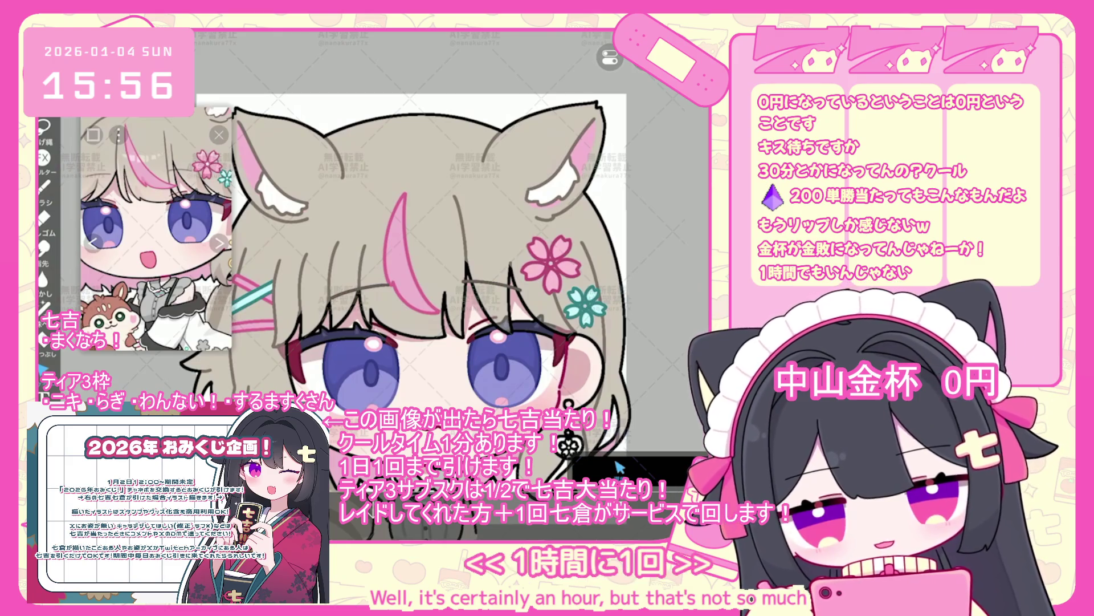
# - Move empty layer 52 below the pink and cyan hairpin layers in the character folder
pyautogui.click(620, 467)
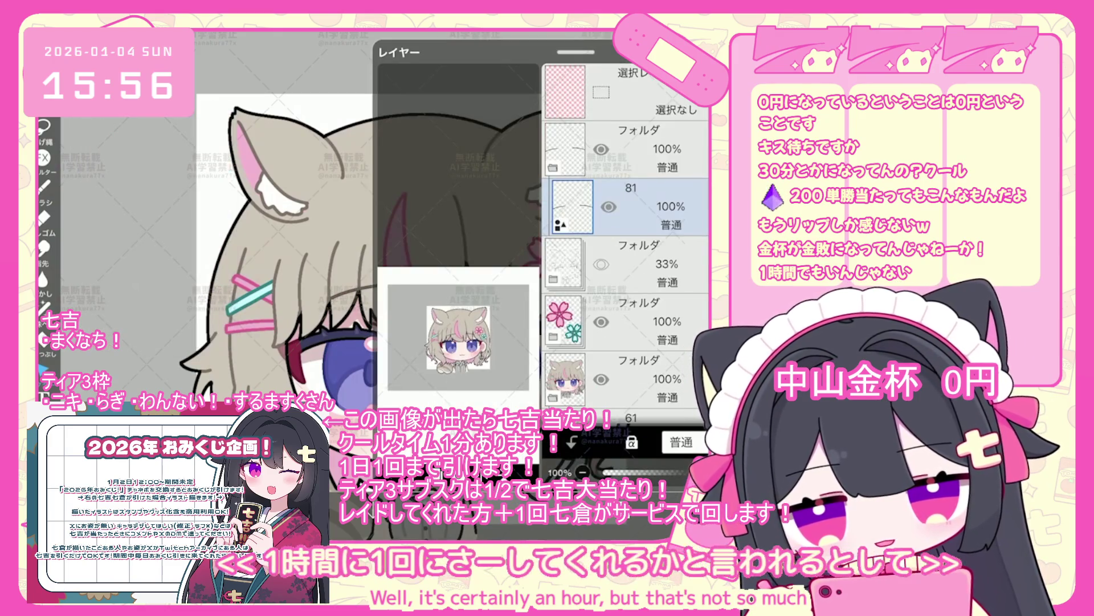
pyautogui.click(620, 468)
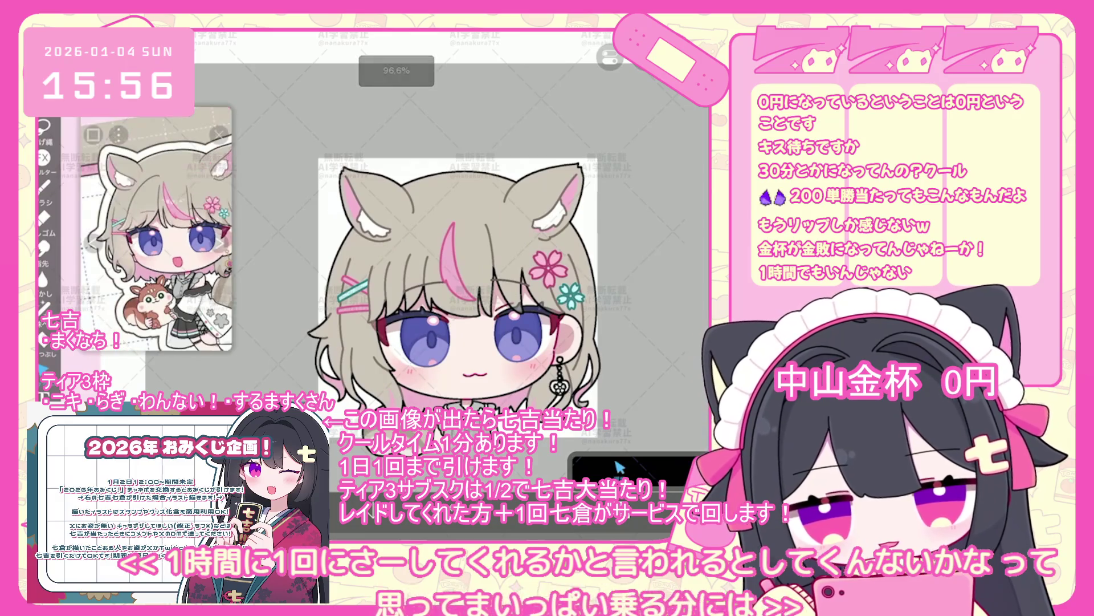
pyautogui.click(620, 467)
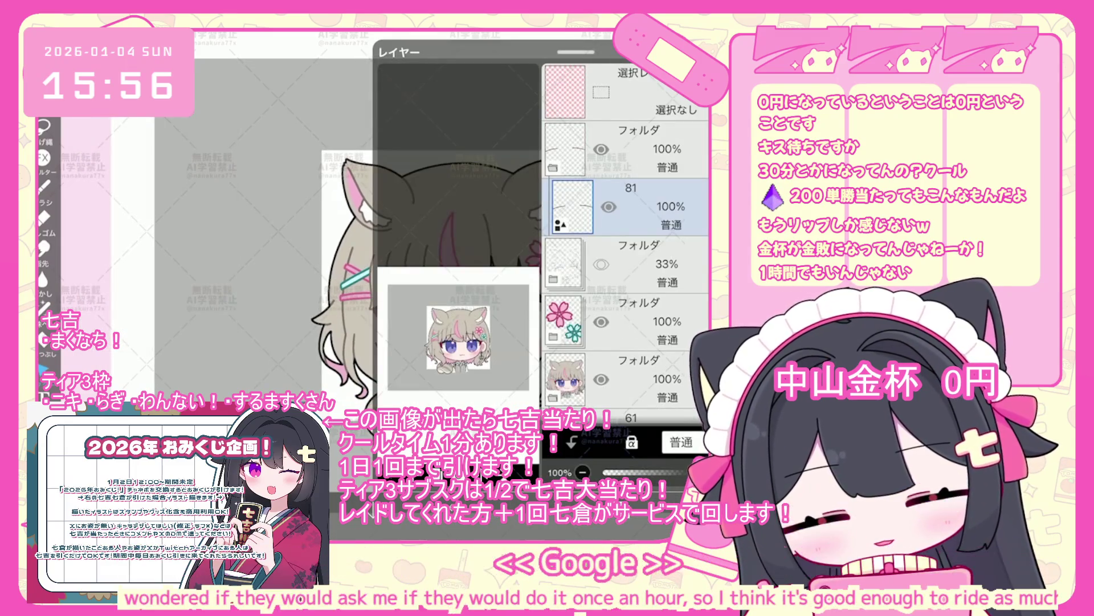
pyautogui.scroll(-2, 627, 240)
pyautogui.click(627, 324)
pyautogui.scroll(-6, 627, 245)
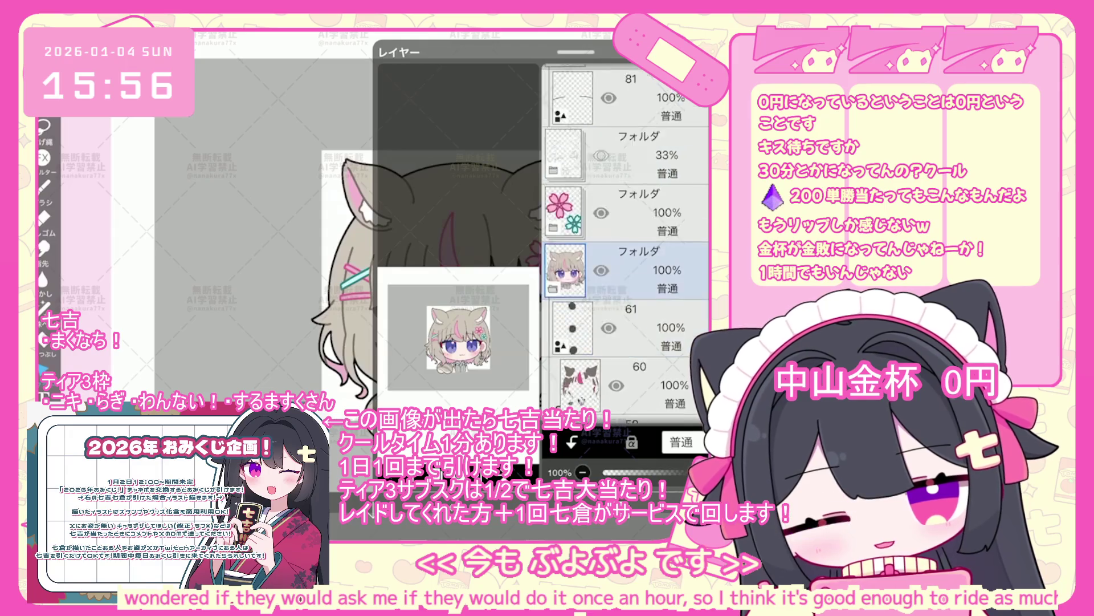
pyautogui.click(627, 328)
pyautogui.moveTo(692, 328); pyautogui.dragTo(693, 242)
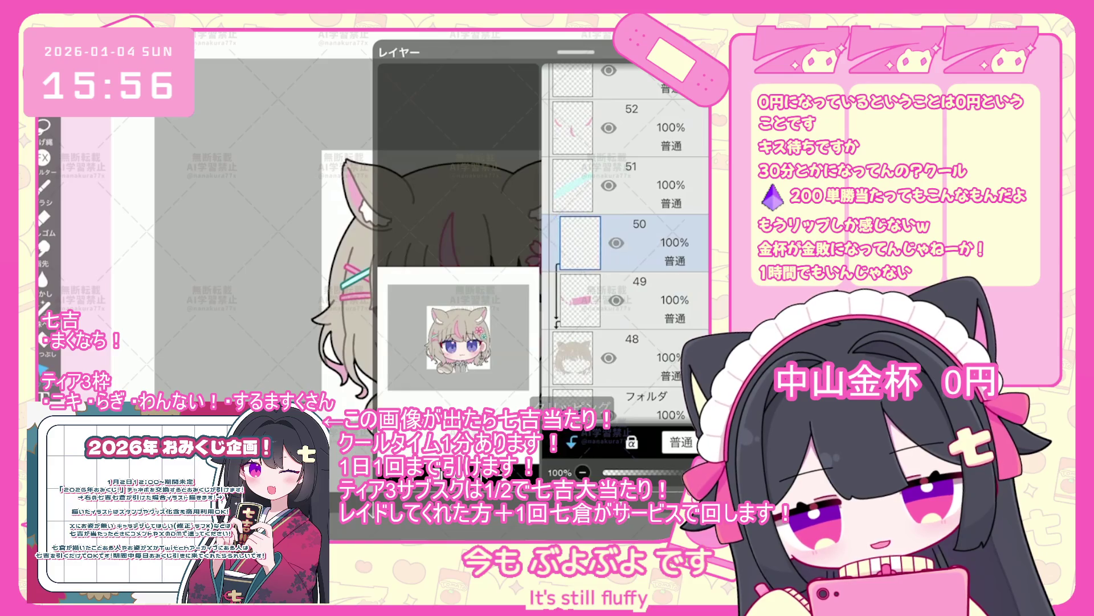
pyautogui.click(342, 228)
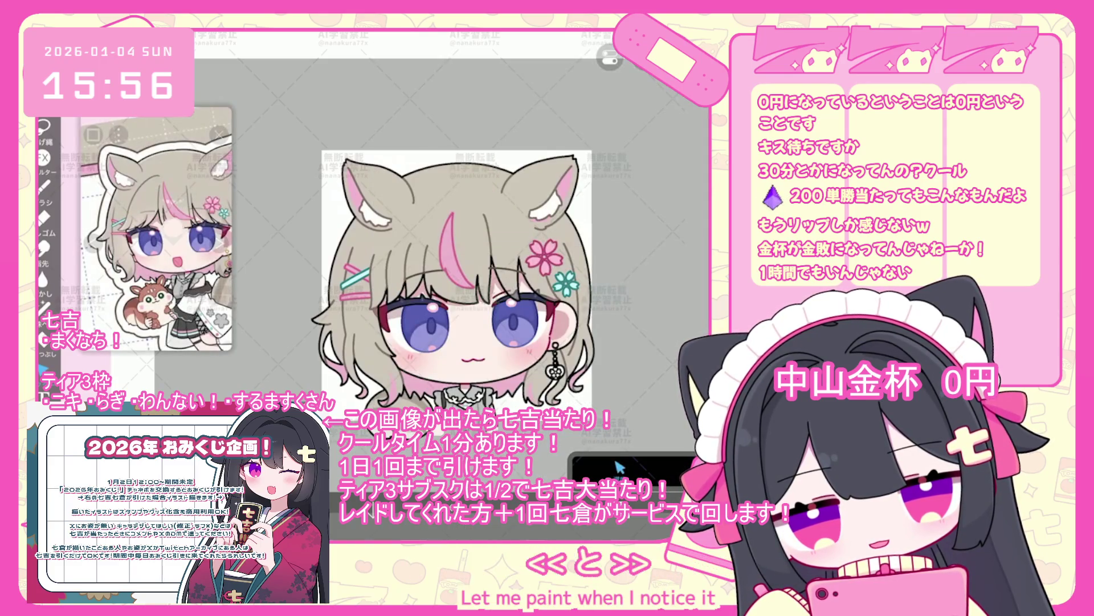
# - Check the airbrush settings, undo the last stroke, and sample a colour from the reference image
pyautogui.click(43, 186)
pyautogui.click(302, 376)
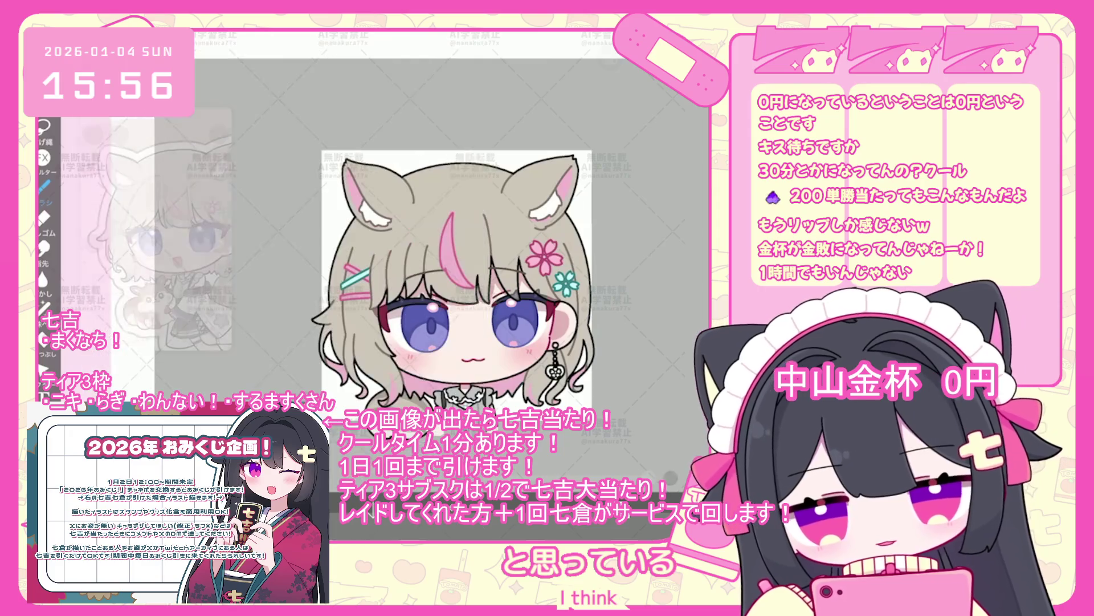
pyautogui.hotkey('ctrl', 'z')
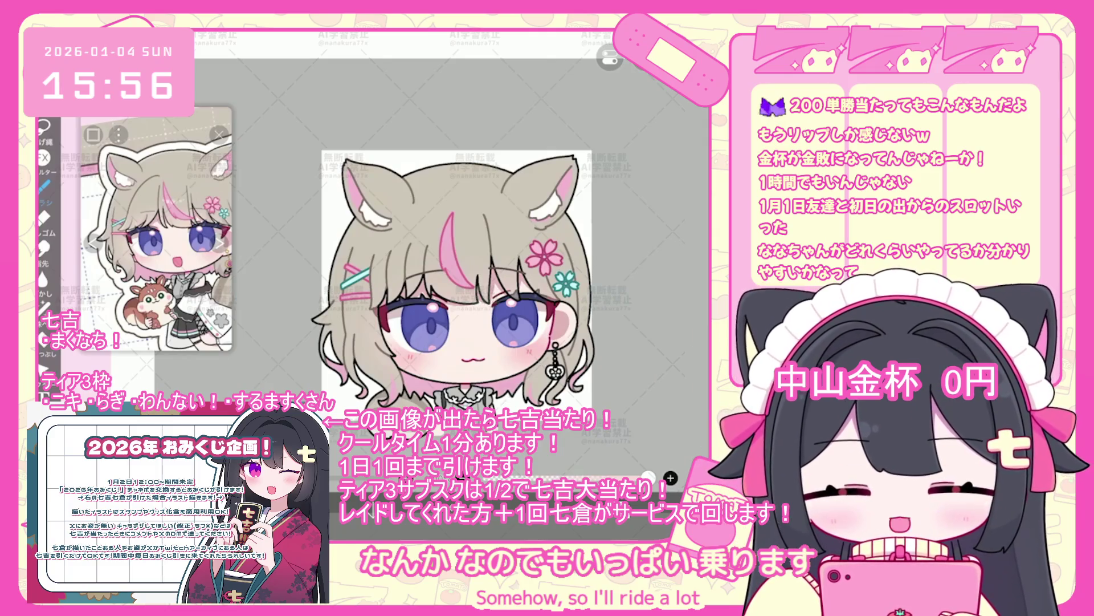
pyautogui.scroll(-1, 459, 297)
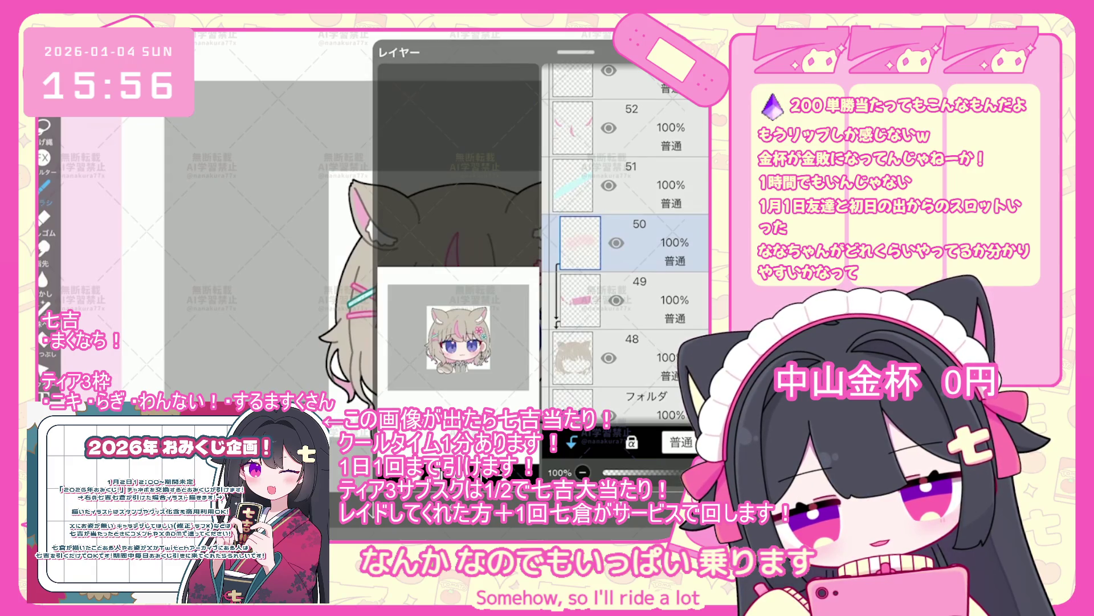
pyautogui.click(163, 201)
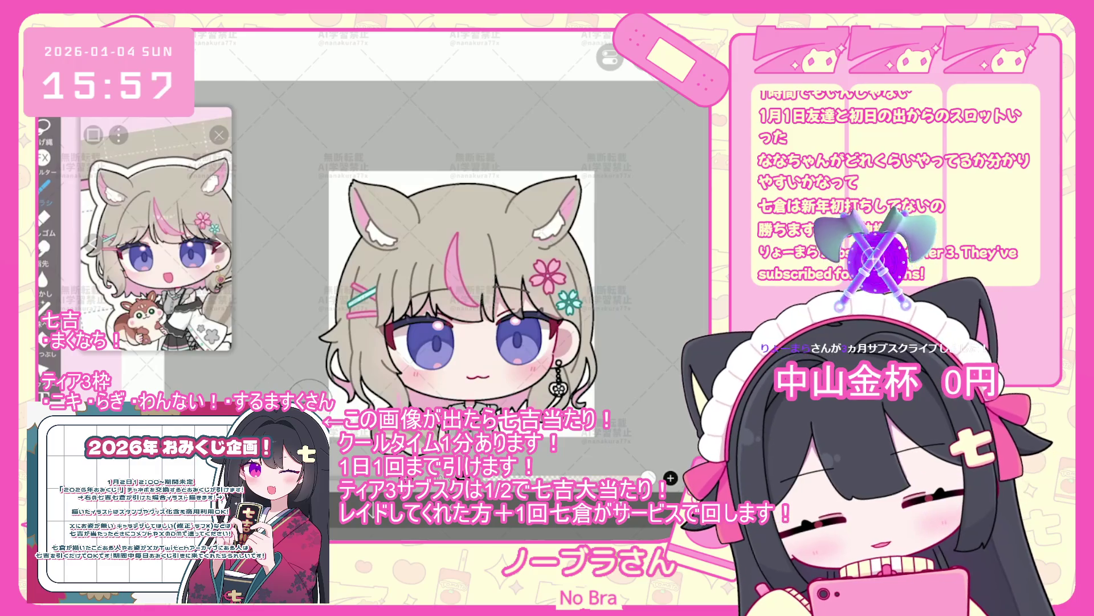
# - Delete empty layer 51, undo three brush strokes, and select pink hairpin layer 49
pyautogui.hotkey('ctrl', 'z')
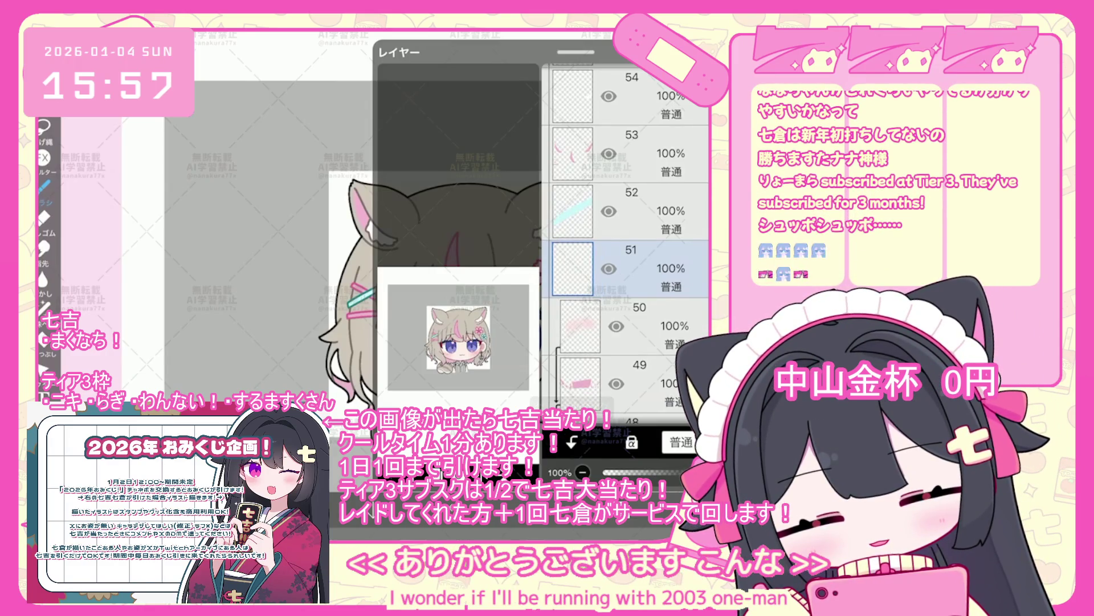
pyautogui.press('Delete')
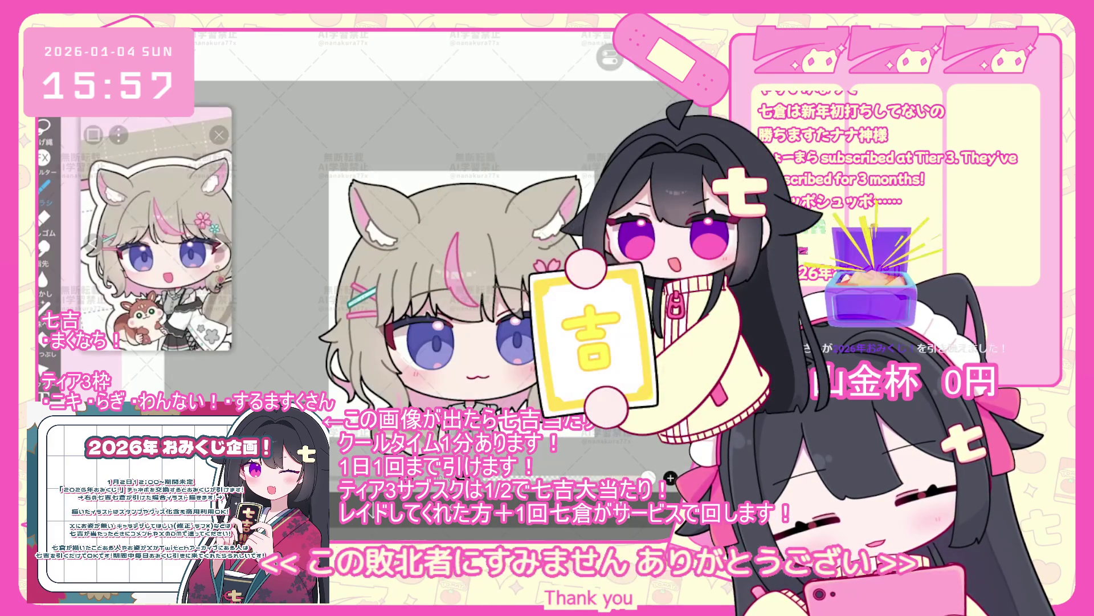
pyautogui.hotkey('ctrl', 'z')
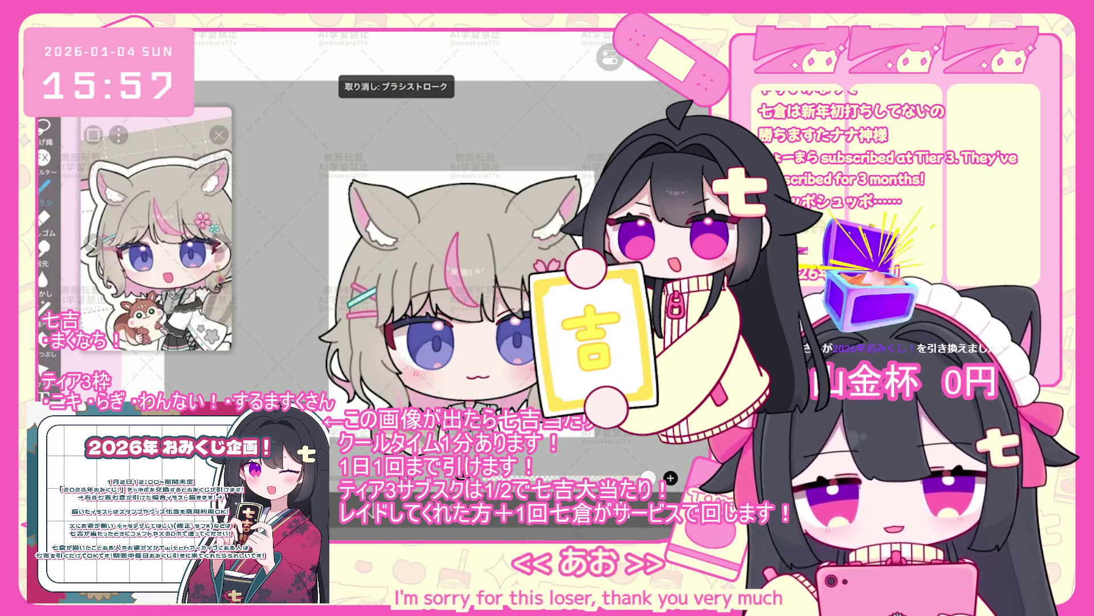
pyautogui.hotkey('ctrl', 'z')
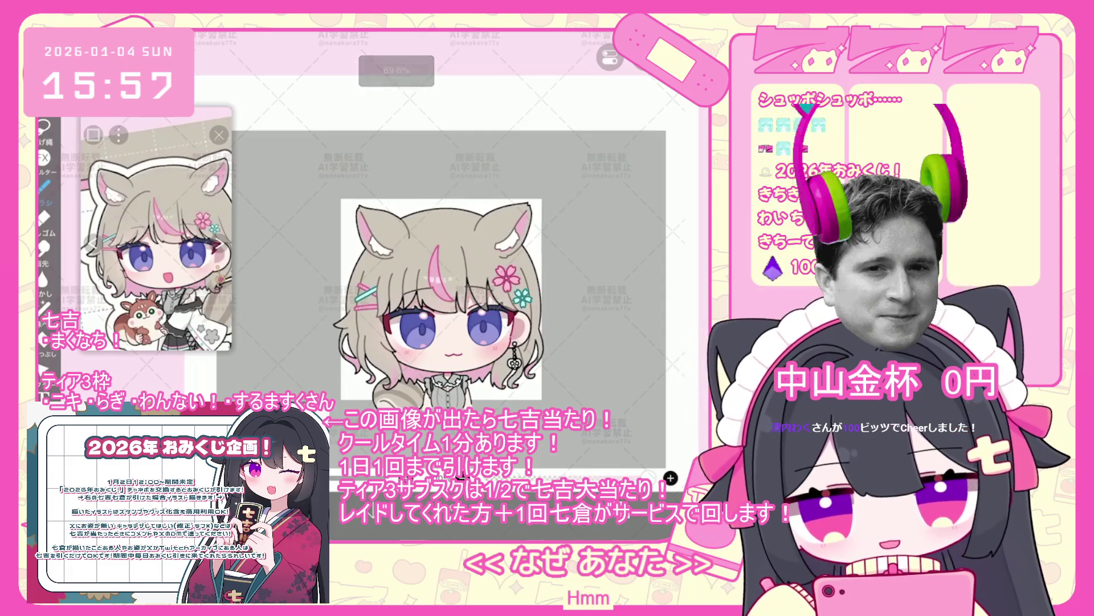
pyautogui.scroll(-5, 627, 239)
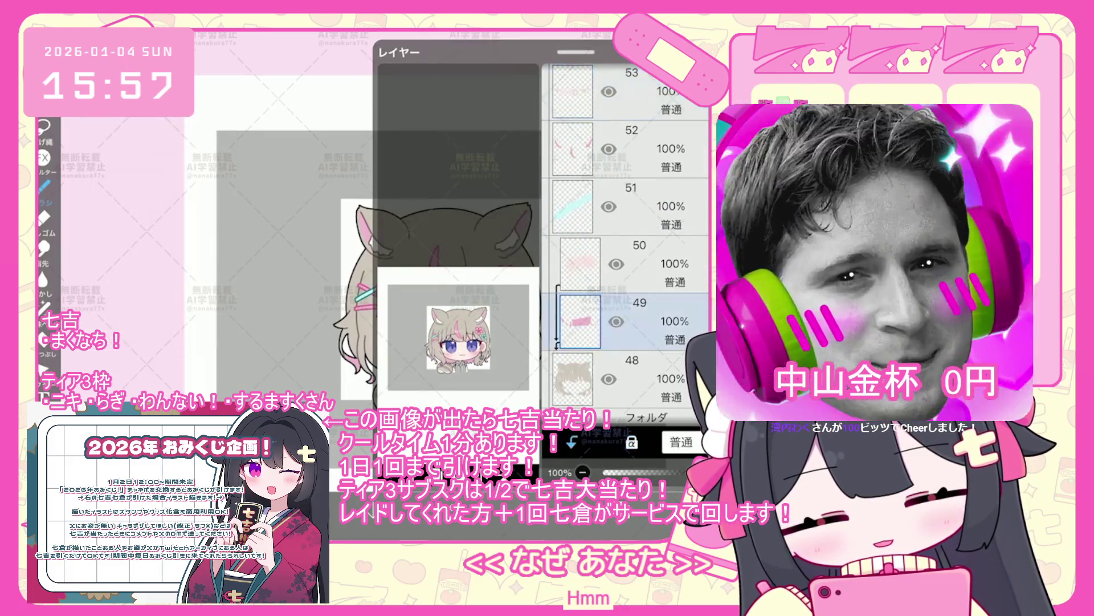
pyautogui.click(627, 315)
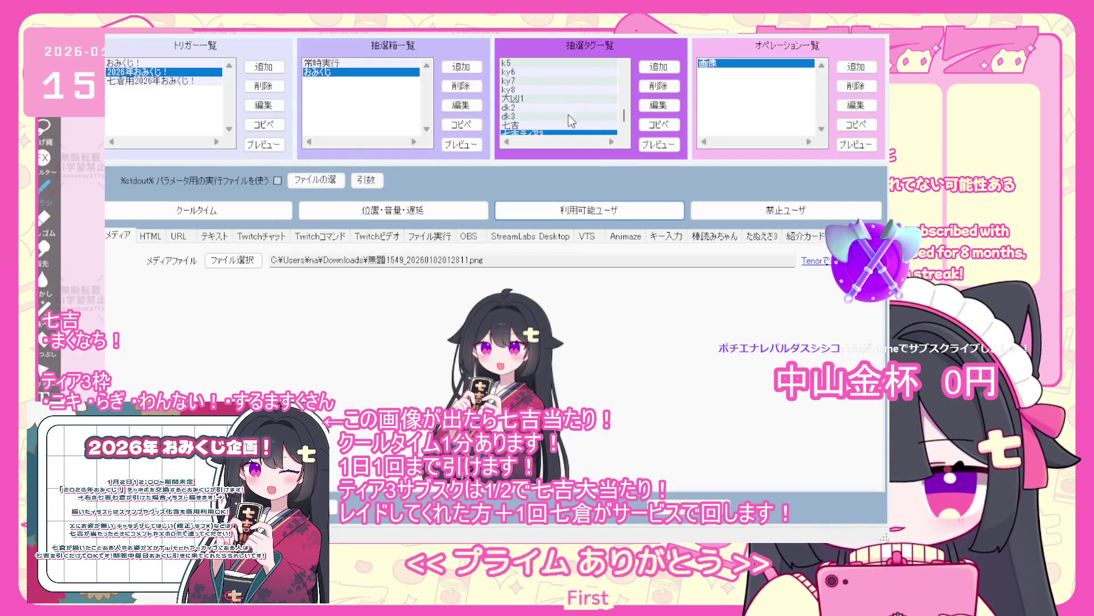
# - Review the 画像 operation settings for the 七吉ティア3 and 七吉 draw tags
pyautogui.click(544, 124)
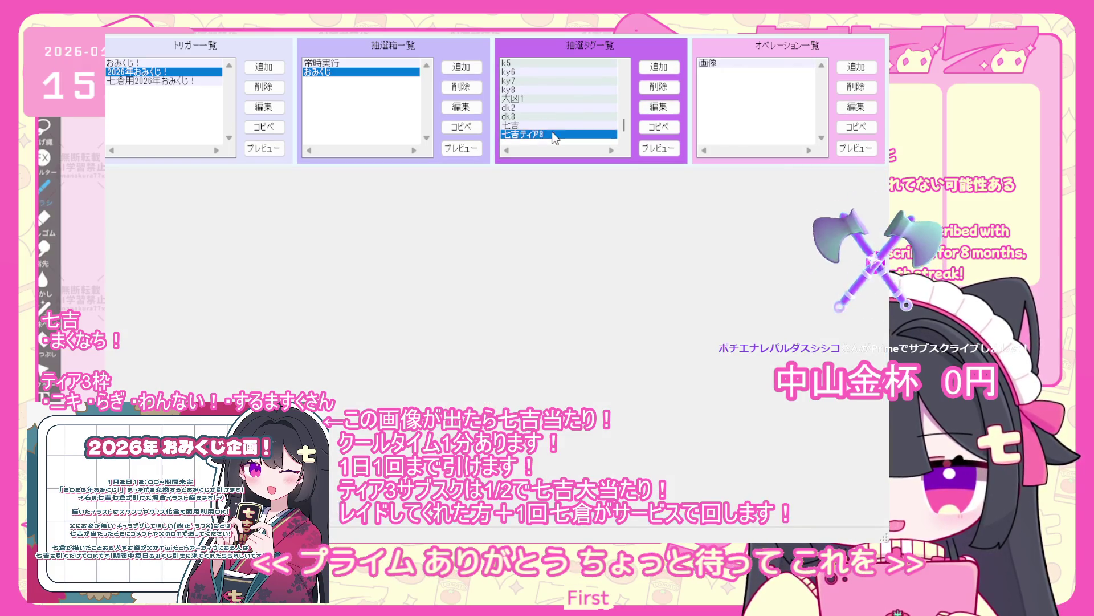
pyautogui.click(713, 63)
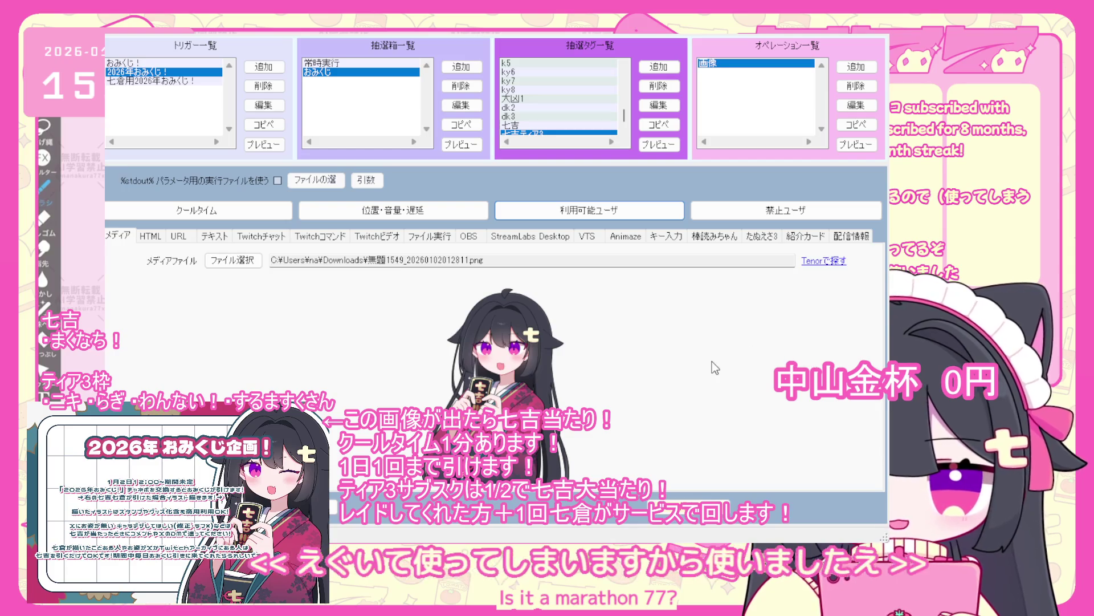
pyautogui.click(542, 123)
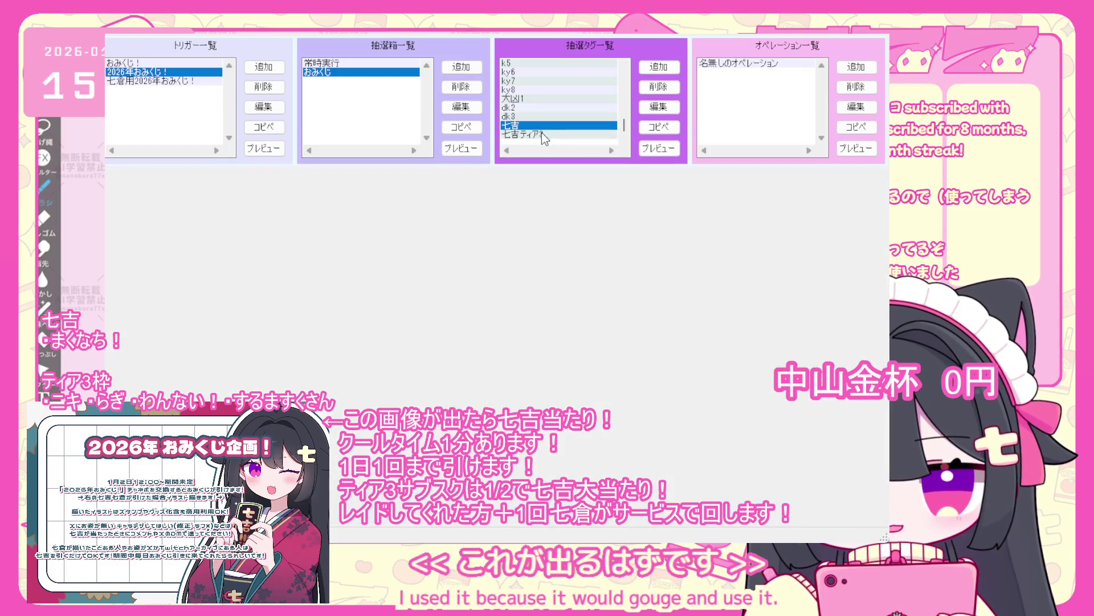
pyautogui.click(735, 63)
pyautogui.click(546, 133)
pyautogui.click(753, 64)
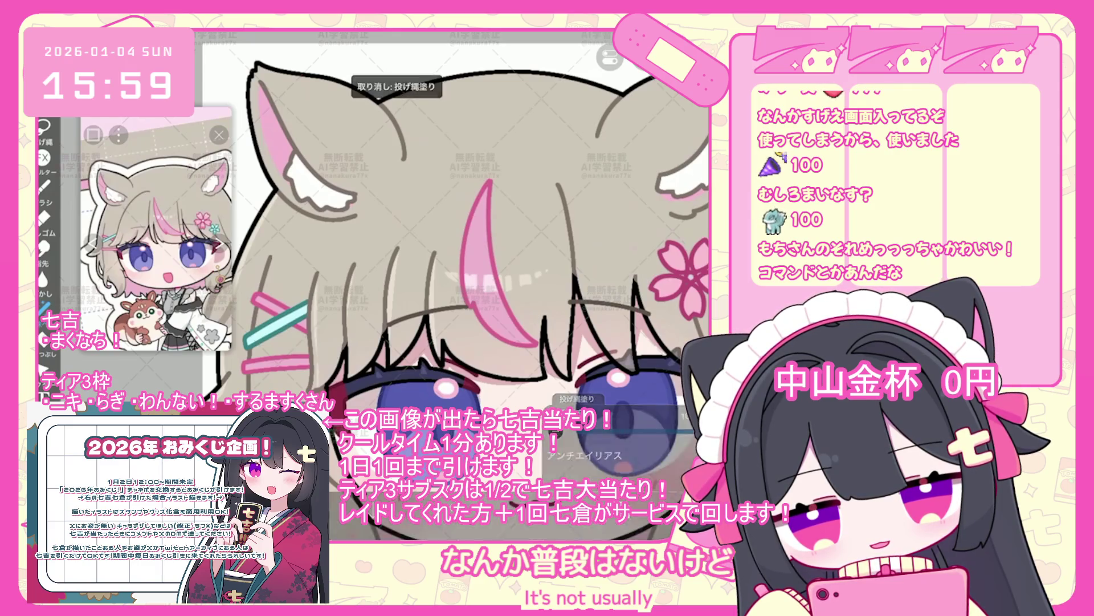
pyautogui.scroll(-5, 456, 285)
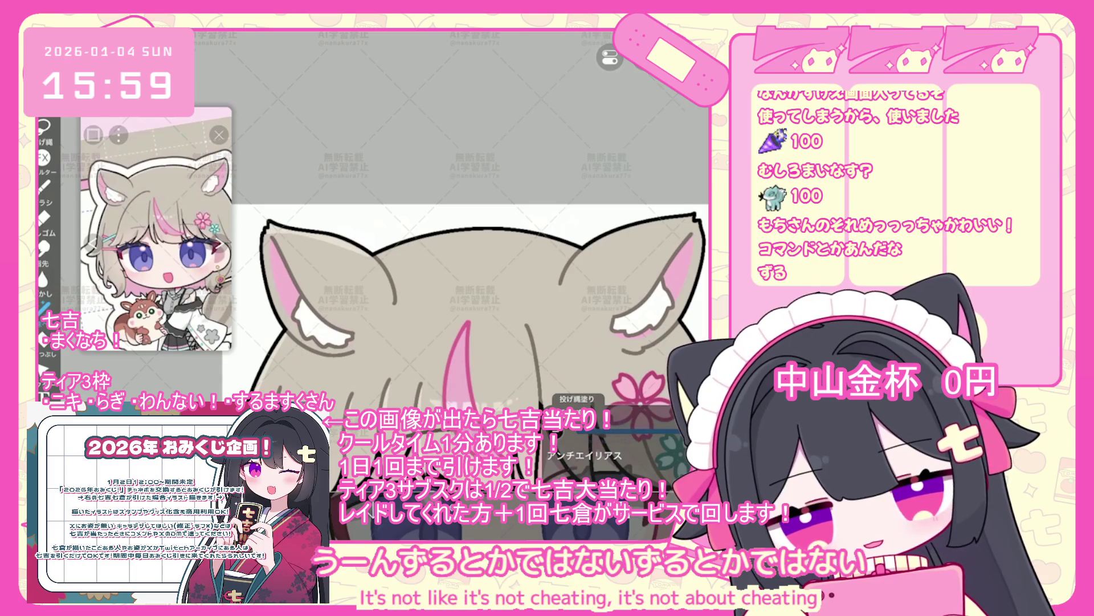
# - Undo the last three lasso fills on the girl's head, zooming in to check them
pyautogui.hotkey('ctrl', 'z')
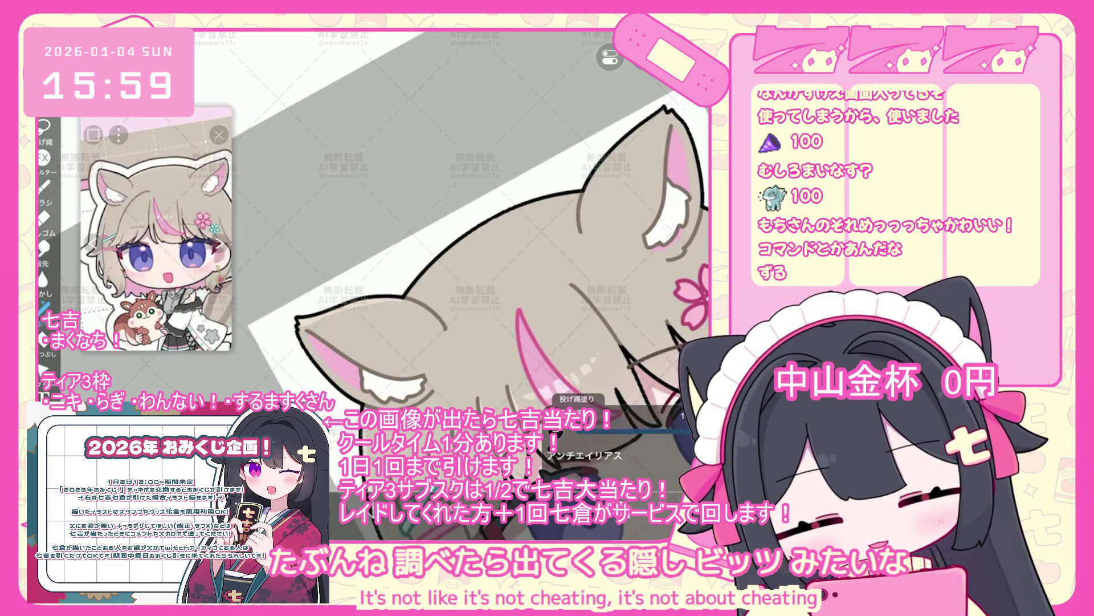
pyautogui.hotkey('ctrl', 'z')
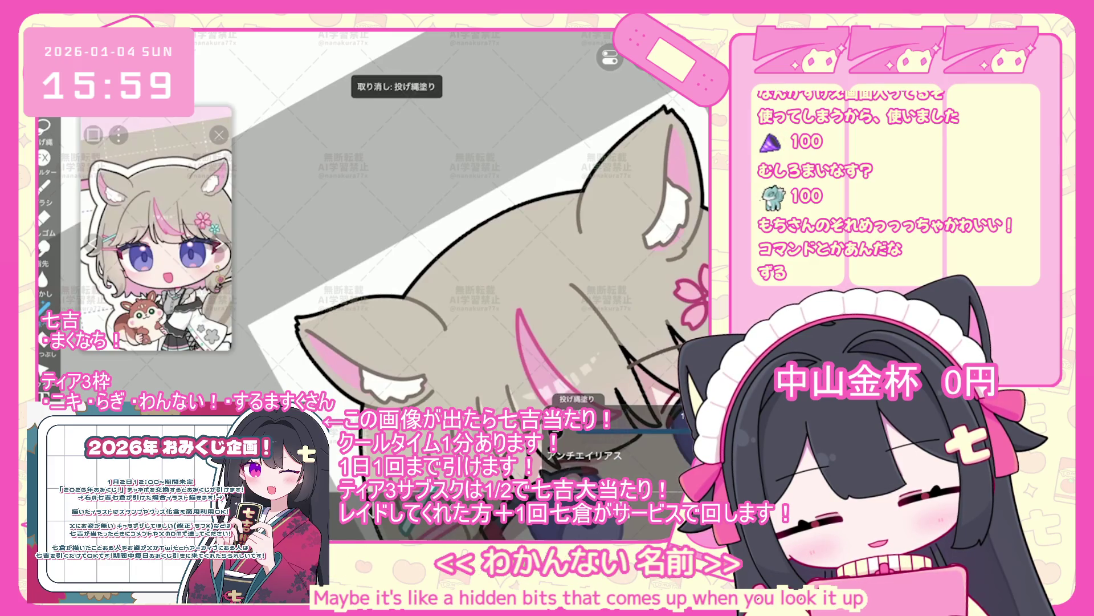
pyautogui.scroll(3, 478, 228)
pyautogui.hotkey('ctrl', 'z')
pyautogui.scroll(2, 479, 228)
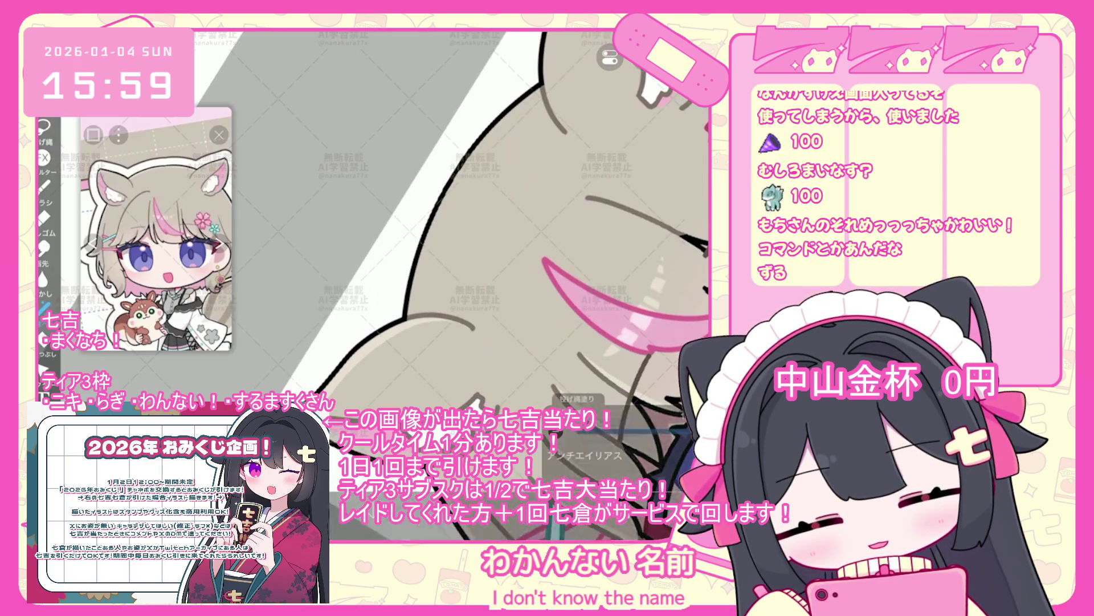
pyautogui.scroll(-3, 456, 257)
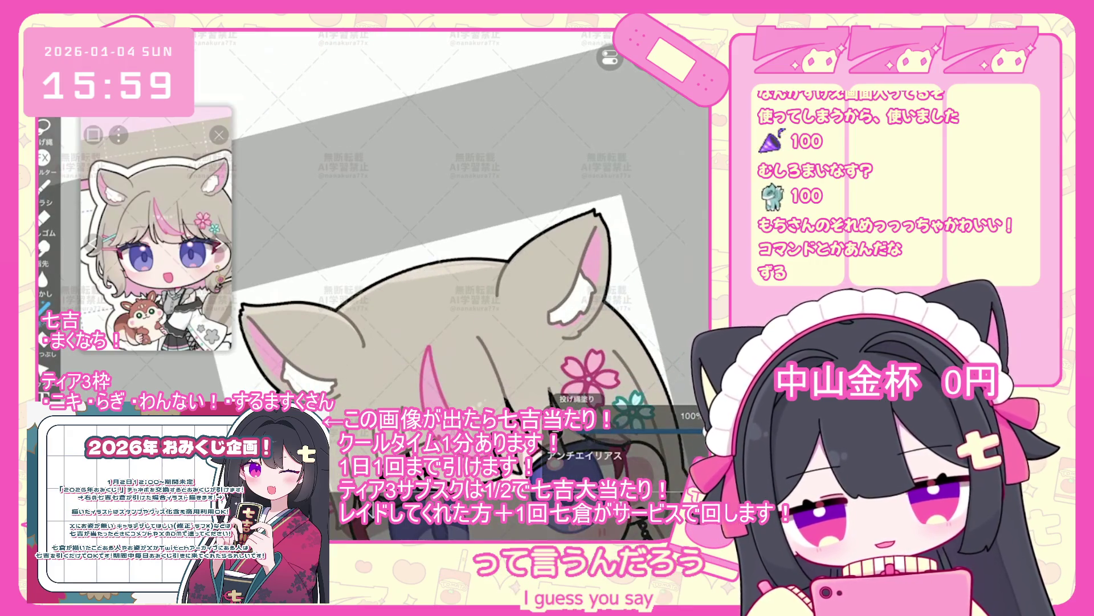
pyautogui.scroll(3, 370, 274)
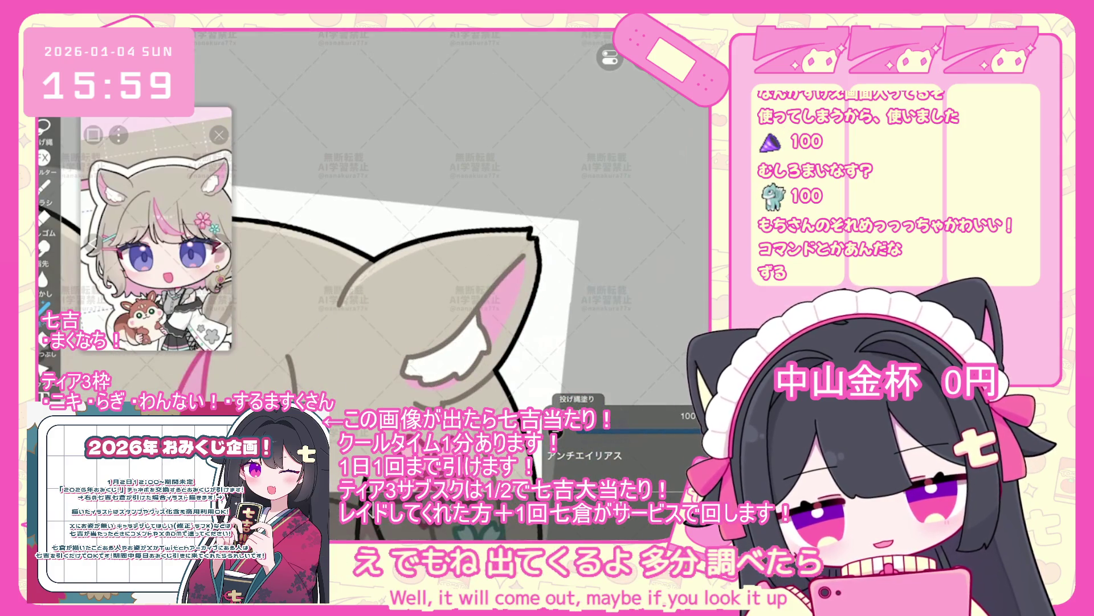
pyautogui.scroll(-3, 371, 274)
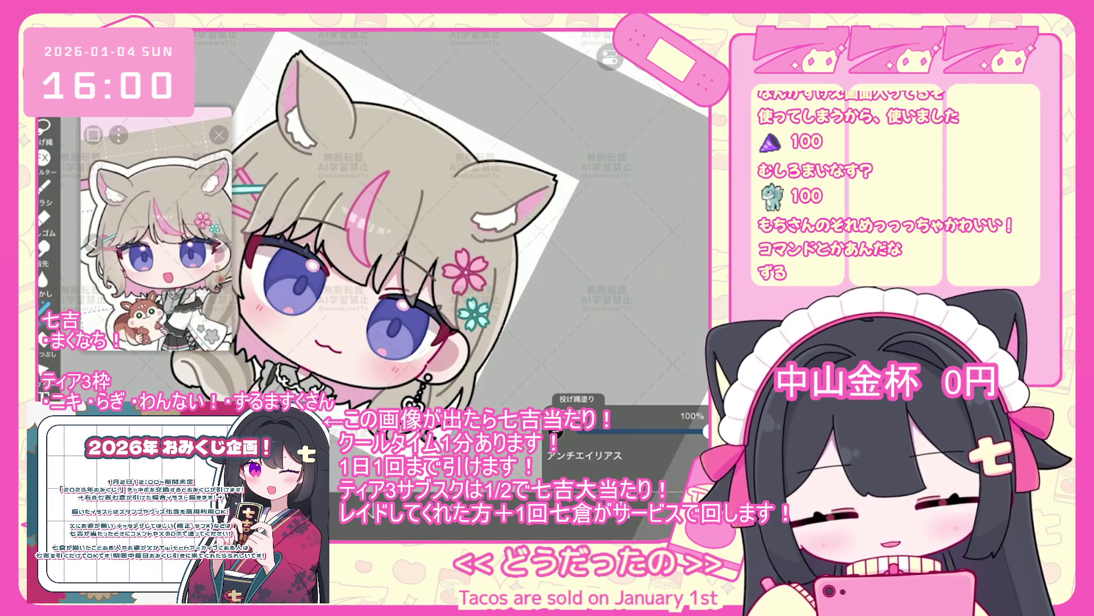
# - Undo four more lasso fills, including the one near the eye, while reviewing the face
pyautogui.hotkey('ctrl', 'z')
pyautogui.scroll(3, 328, 228)
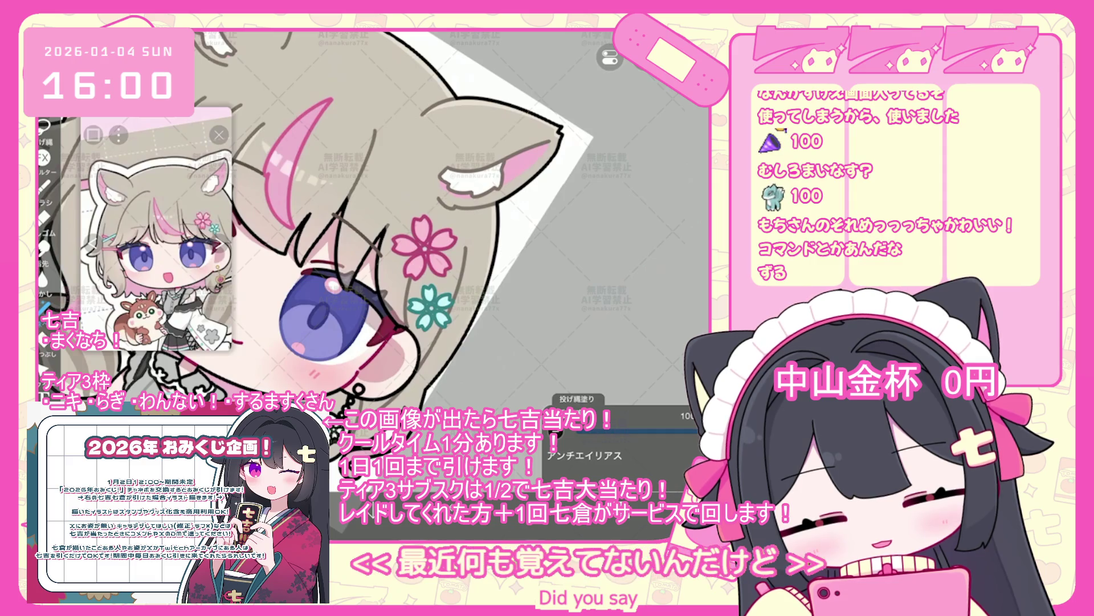
pyautogui.hotkey('ctrl', 'z')
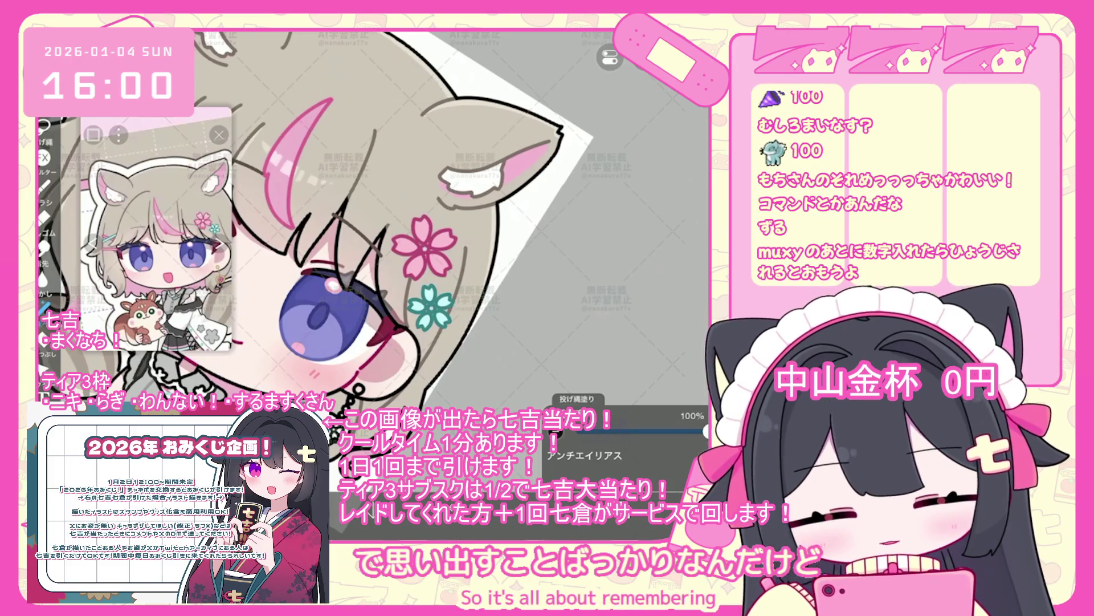
pyautogui.hotkey('ctrl', 'z')
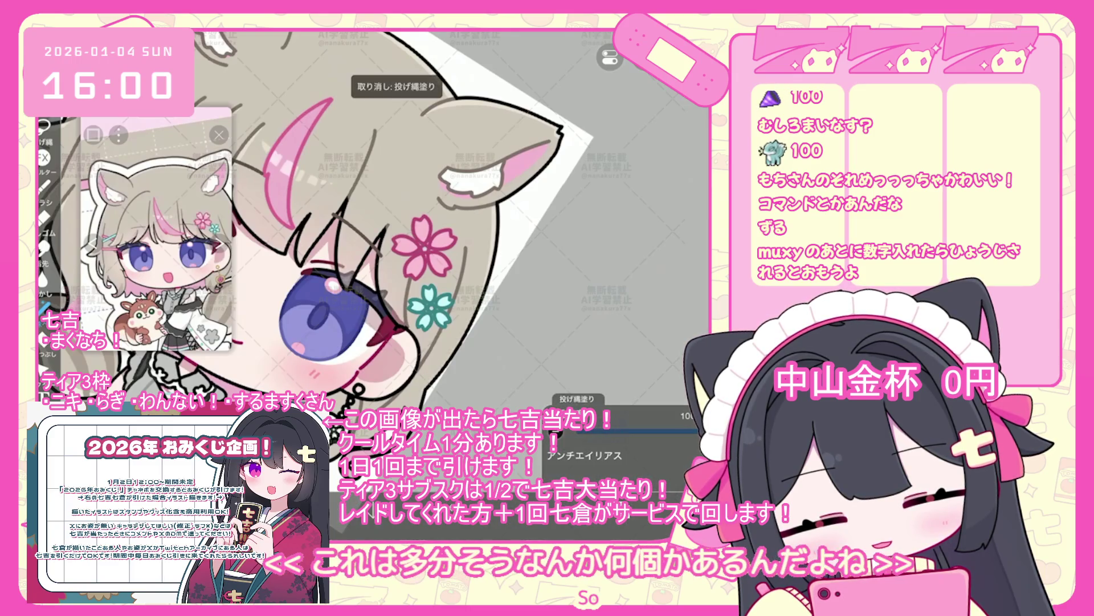
pyautogui.scroll(-3, 328, 228)
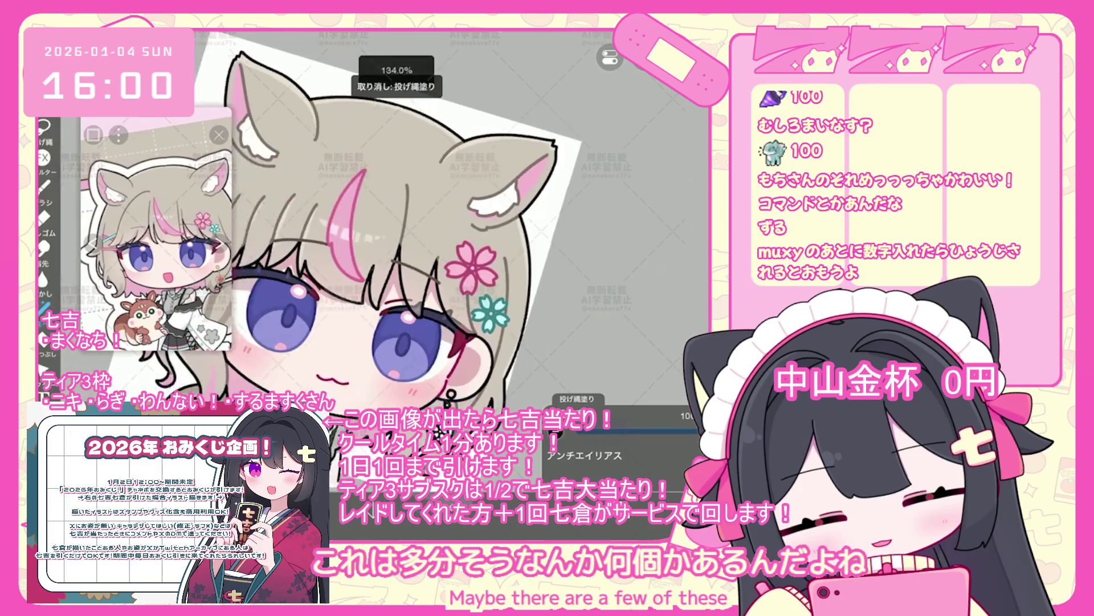
pyautogui.scroll(2, 365, 228)
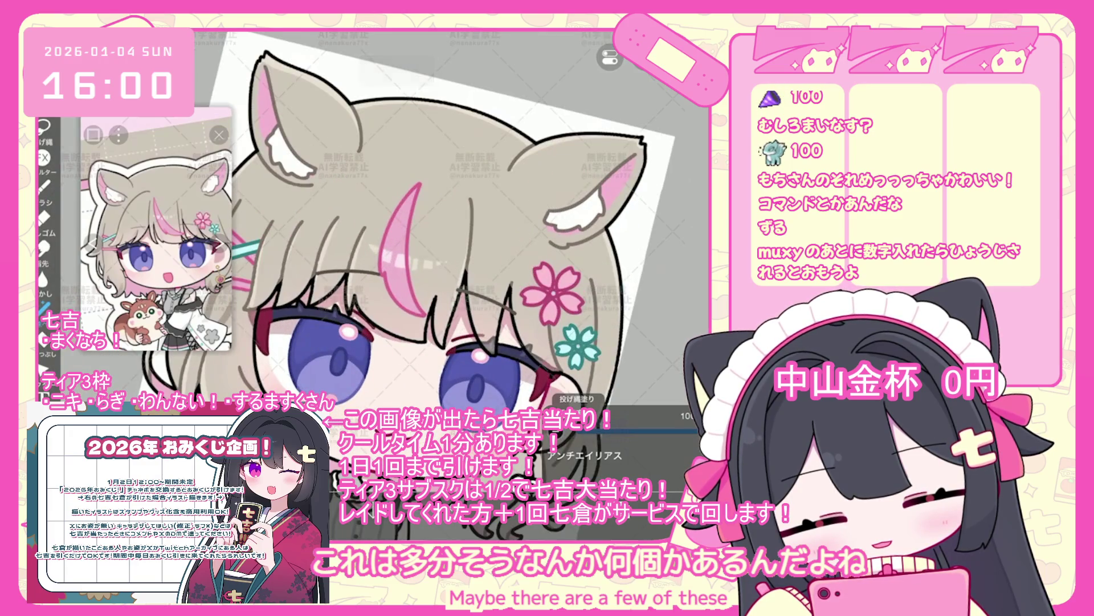
pyautogui.scroll(-3, 364, 228)
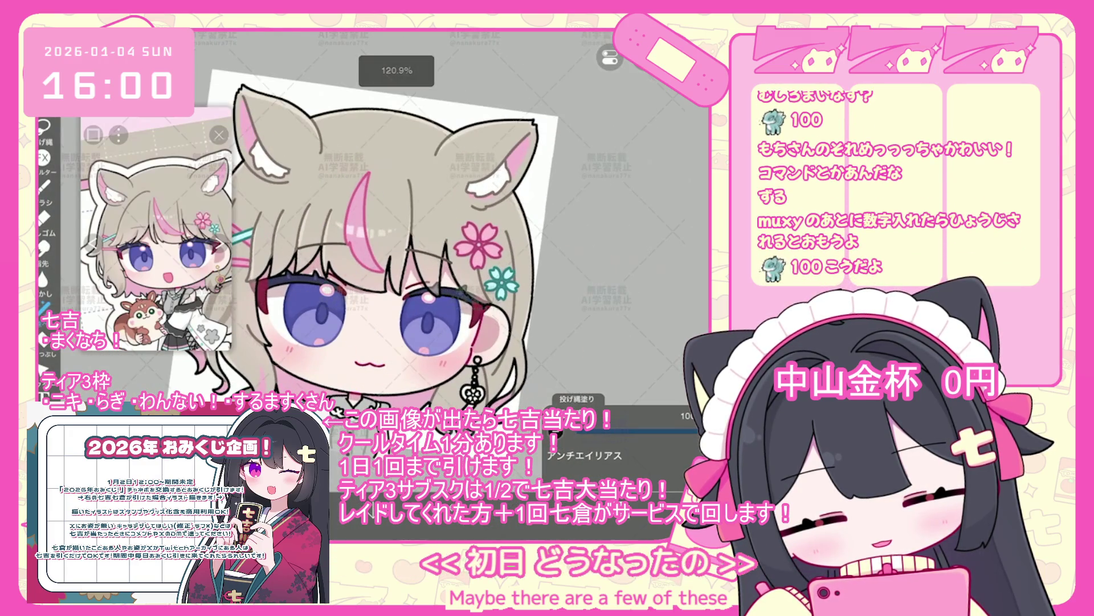
pyautogui.hotkey('ctrl', 'z')
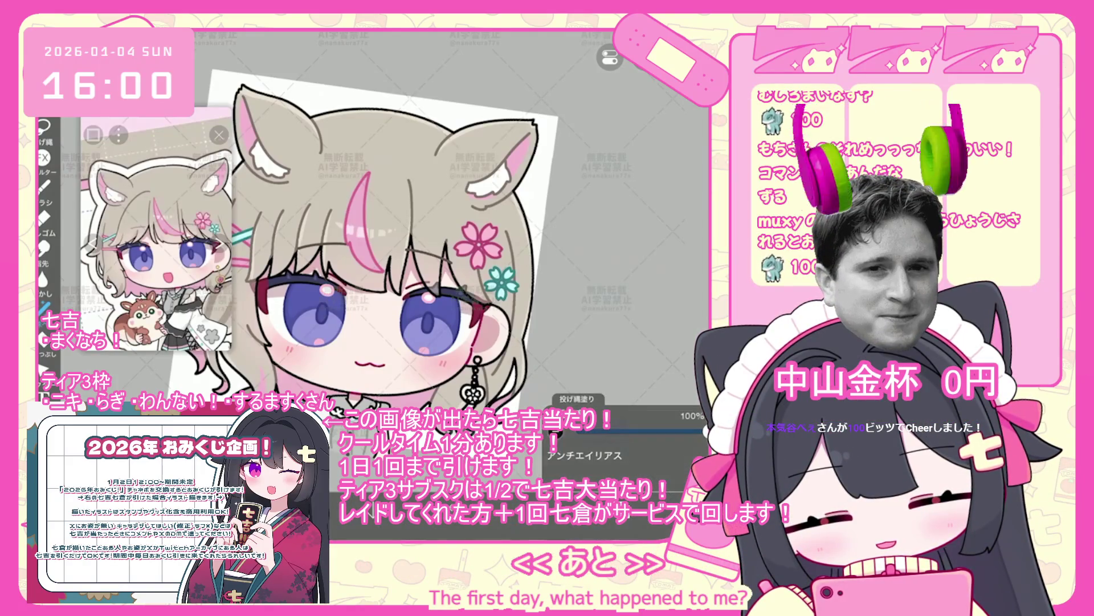
pyautogui.scroll(2, 422, 257)
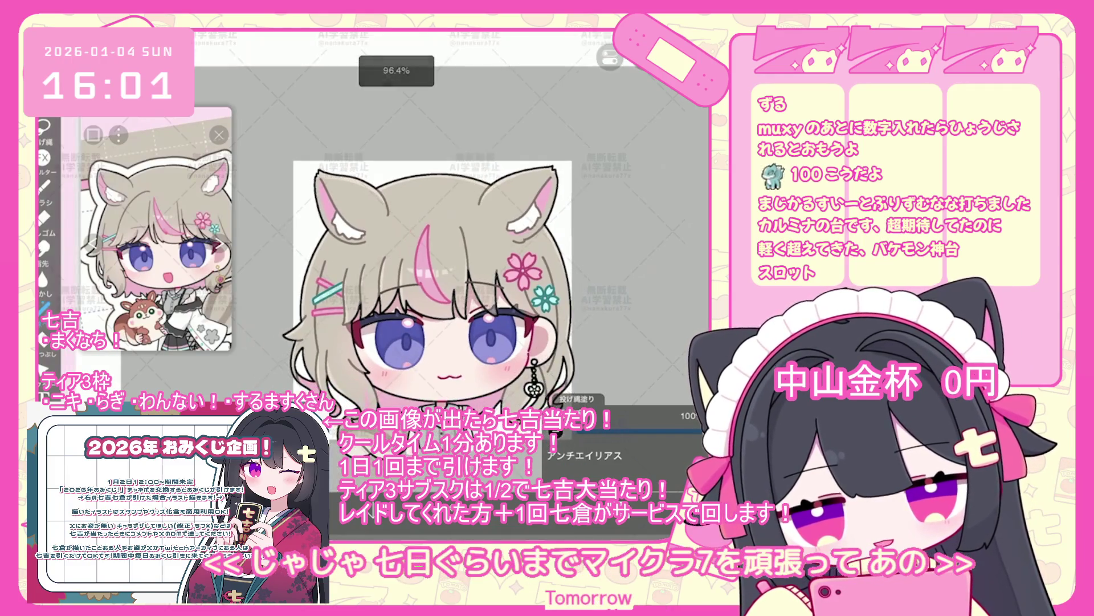
# - Select the eyes folder below half-opacity layer 61 and run a trial transform on it
pyautogui.scroll(2, 625, 244)
pyautogui.scroll(8, 626, 244)
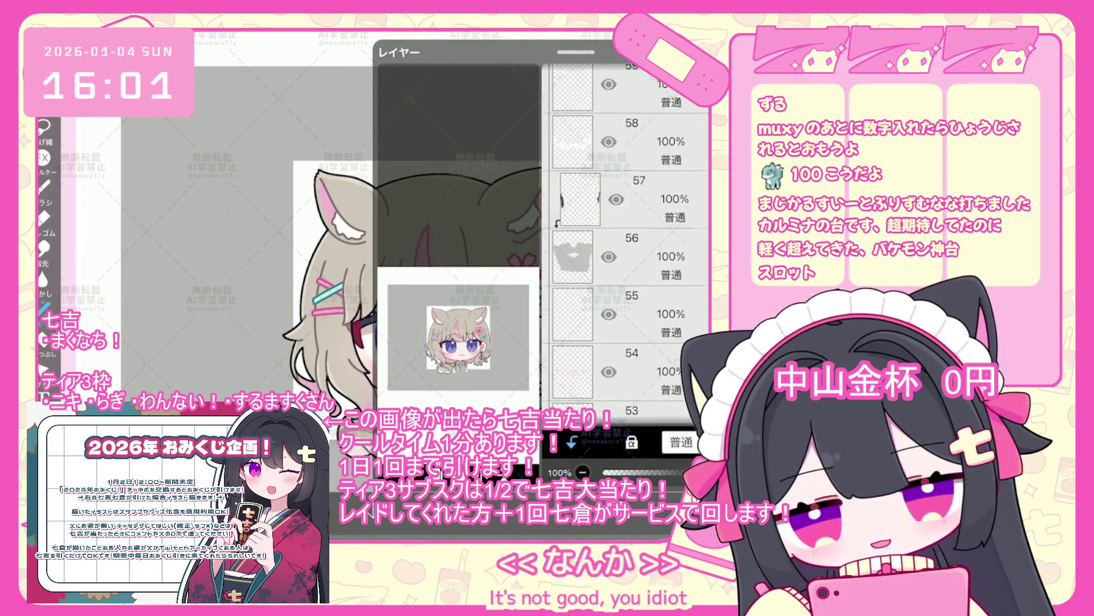
pyautogui.click(633, 231)
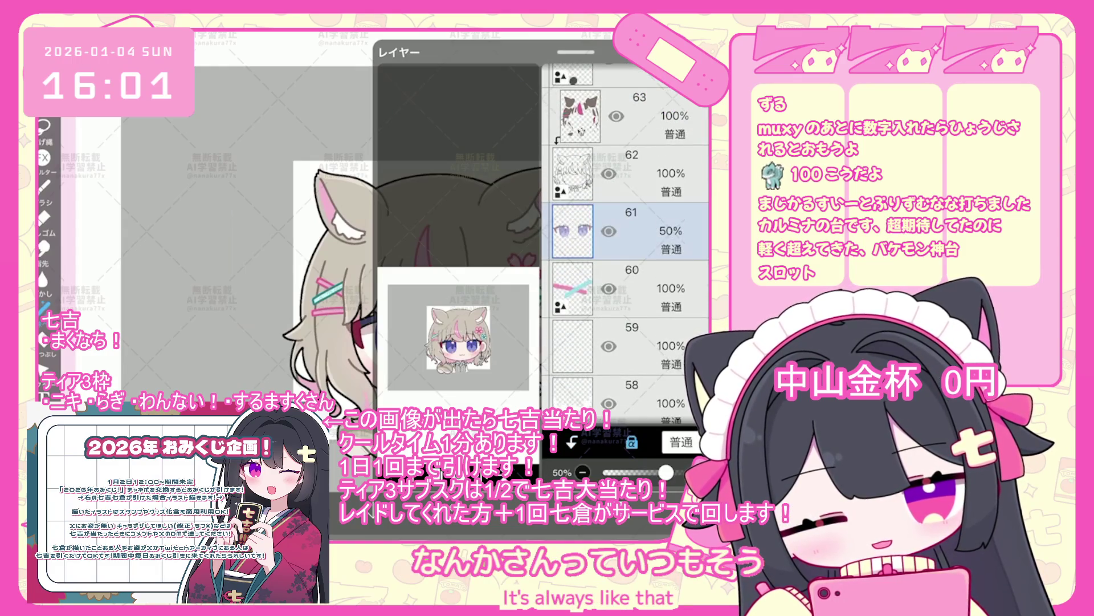
pyautogui.scroll(-5, 625, 244)
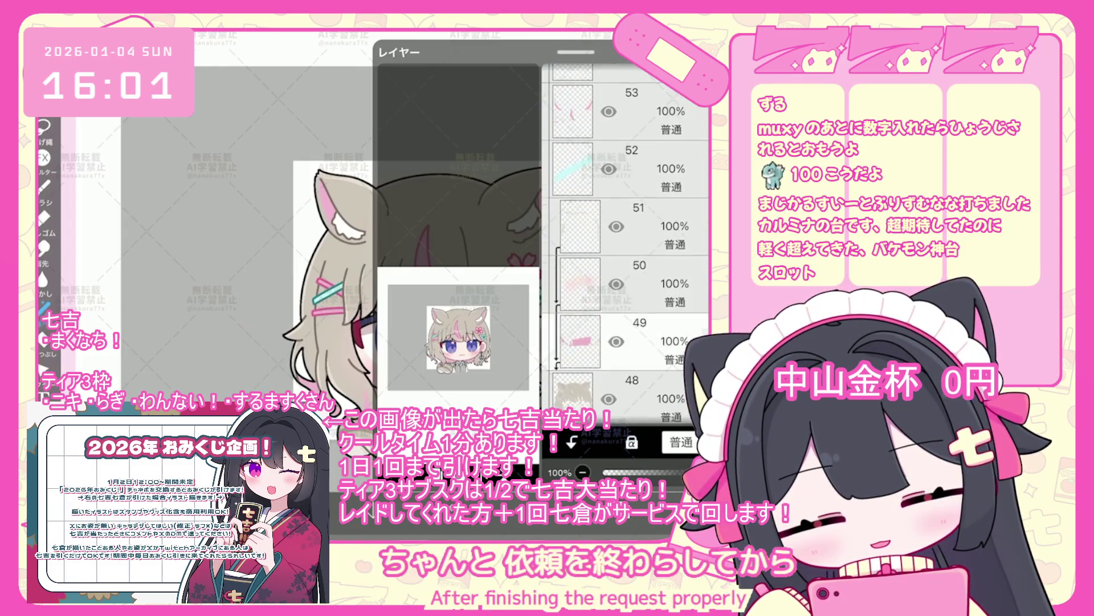
pyautogui.scroll(-3, 626, 244)
pyautogui.click(633, 296)
pyautogui.scroll(-1, 626, 244)
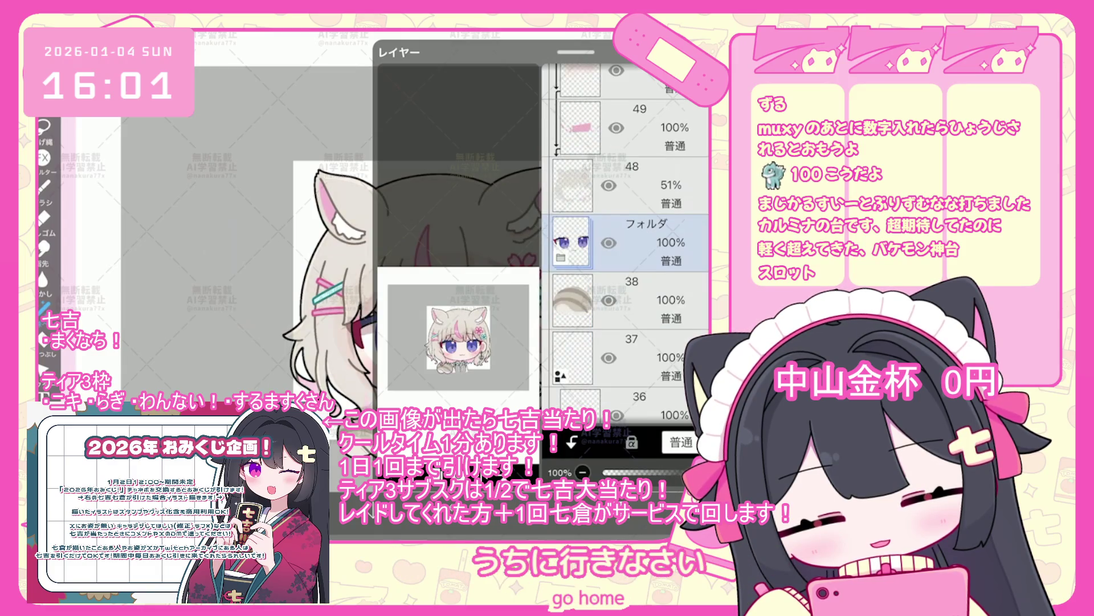
pyautogui.click(245, 228)
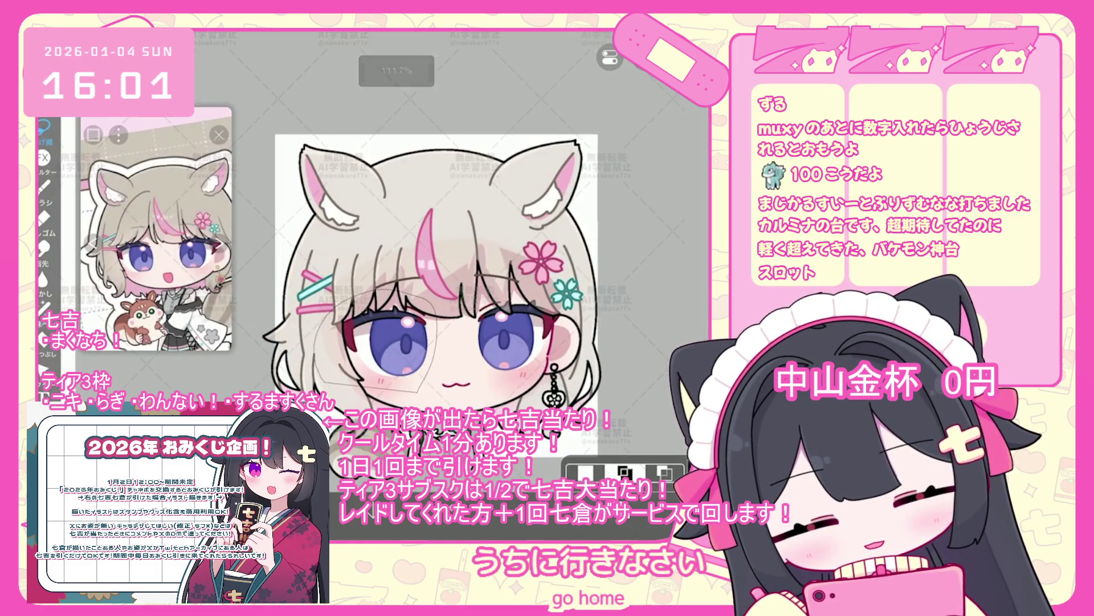
pyautogui.hotkey('ctrl', 't')
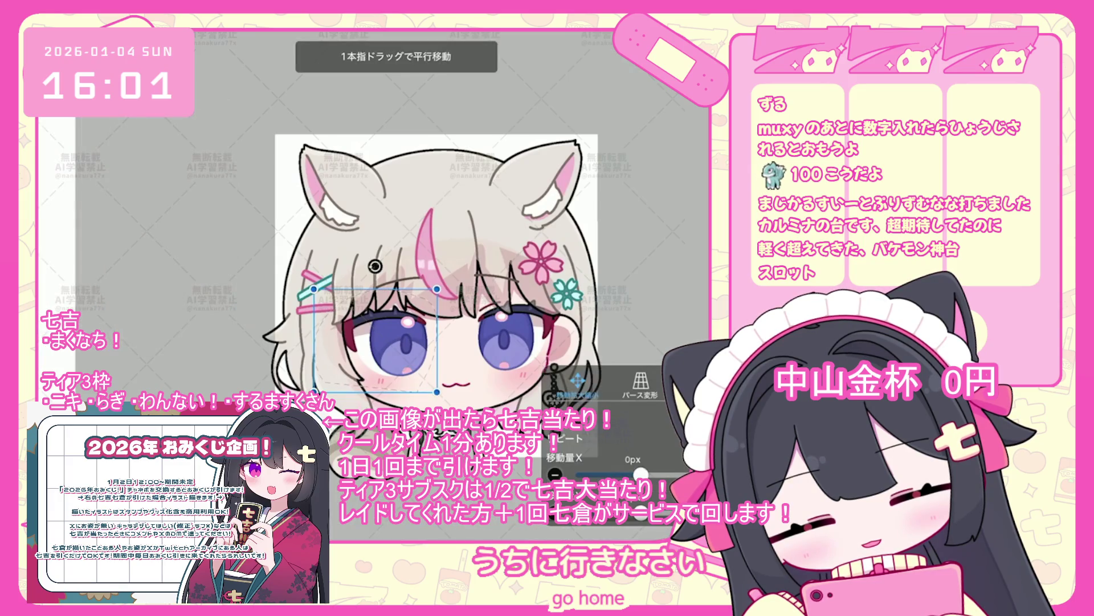
pyautogui.press('Return')
# - Shift the eyes folder's contents 13 px left with a transform
pyautogui.press('l')
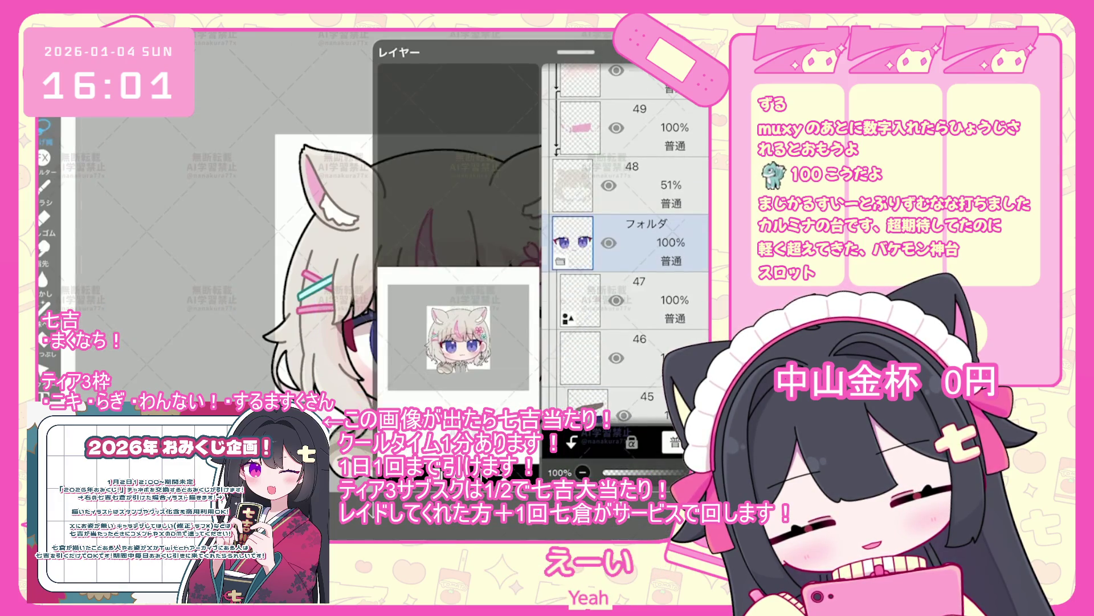
pyautogui.scroll(-5, 627, 239)
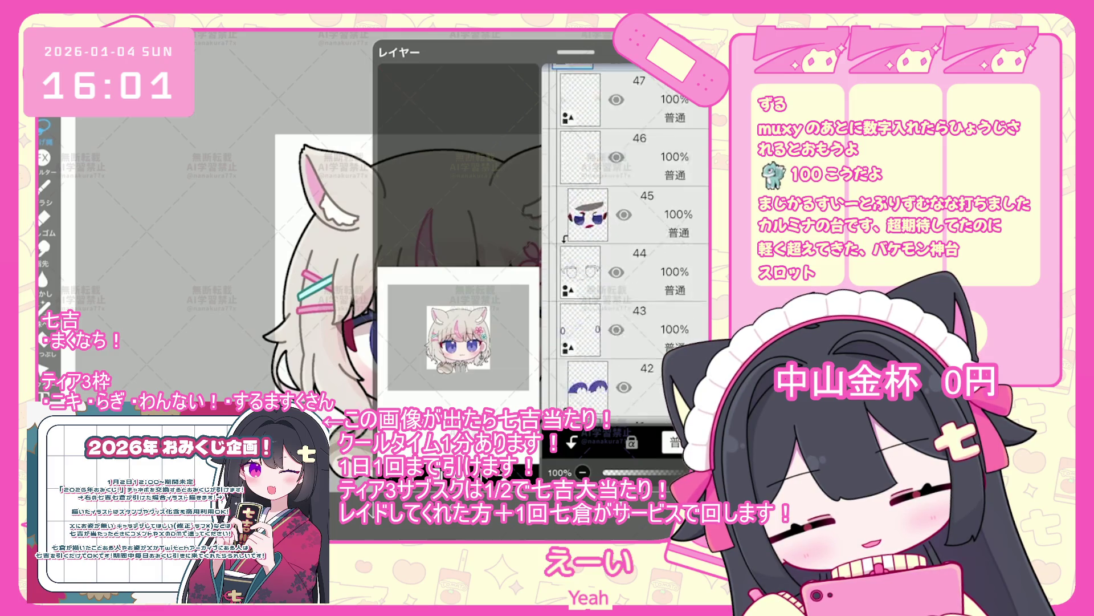
pyautogui.scroll(5, 627, 239)
pyautogui.press('l')
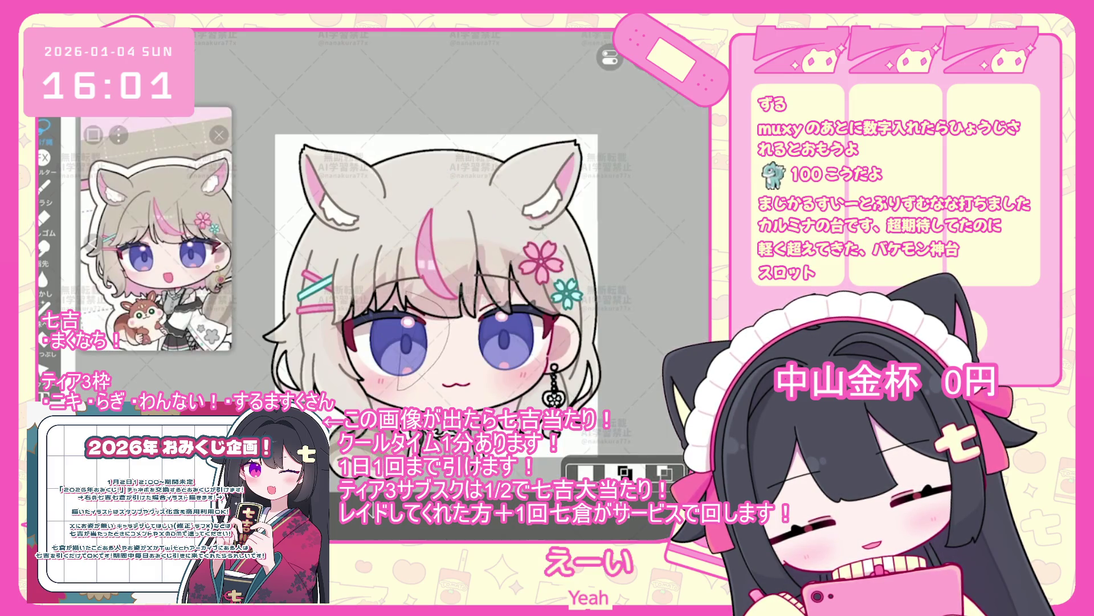
pyautogui.hotkey('ctrl', 't')
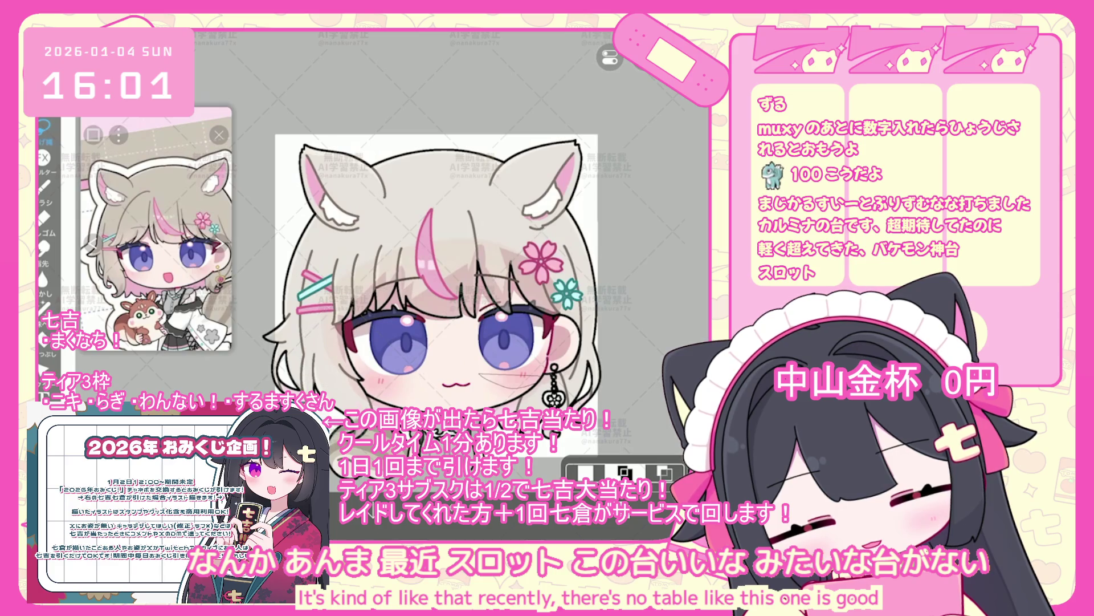
pyautogui.hotkey('ctrl', 't')
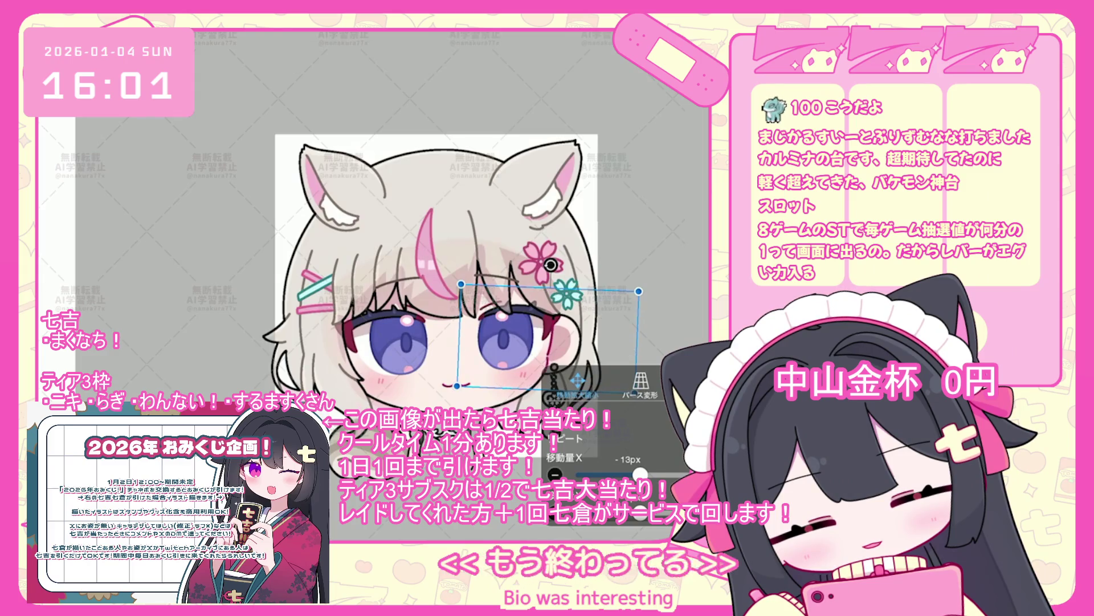
pyautogui.press('Return')
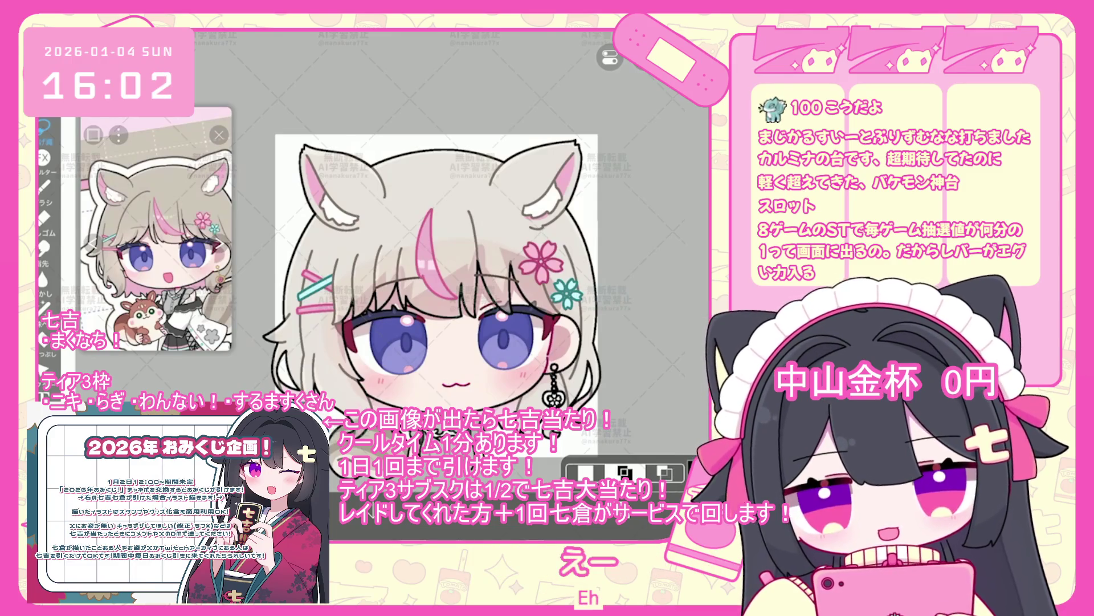
pyautogui.scroll(2, 436, 290)
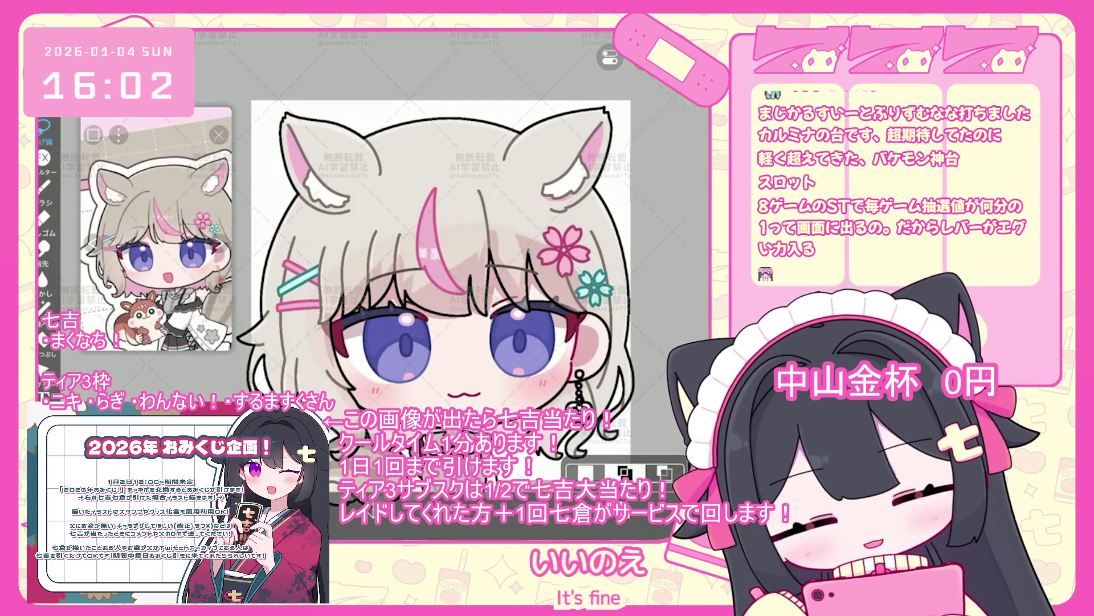
pyautogui.click(663, 472)
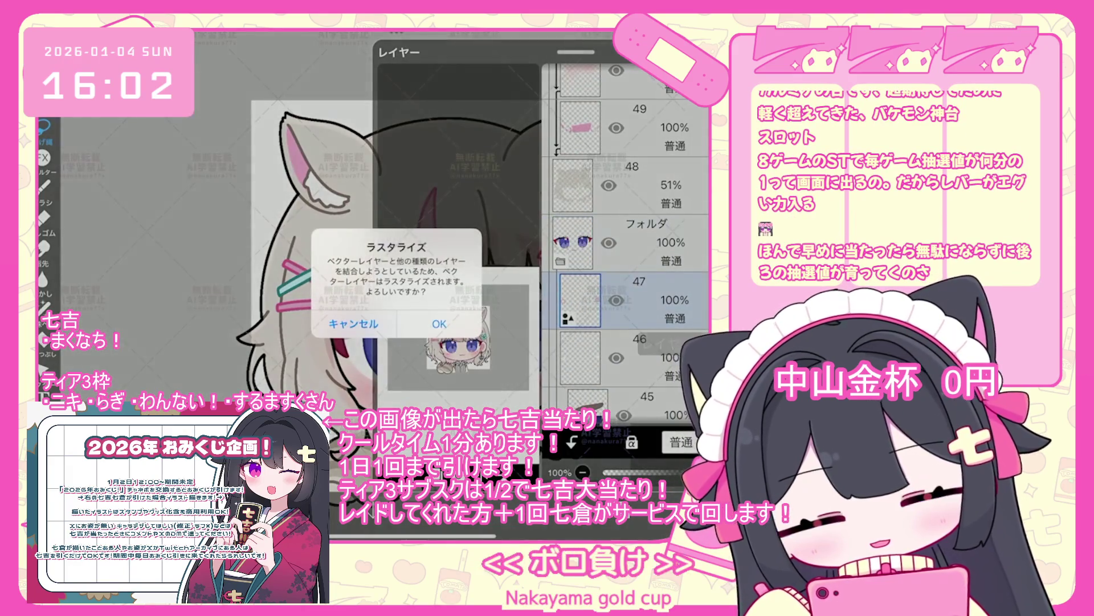
# - Merge layer 47 down and nudge the first eye highlight slightly lower
pyautogui.click(434, 323)
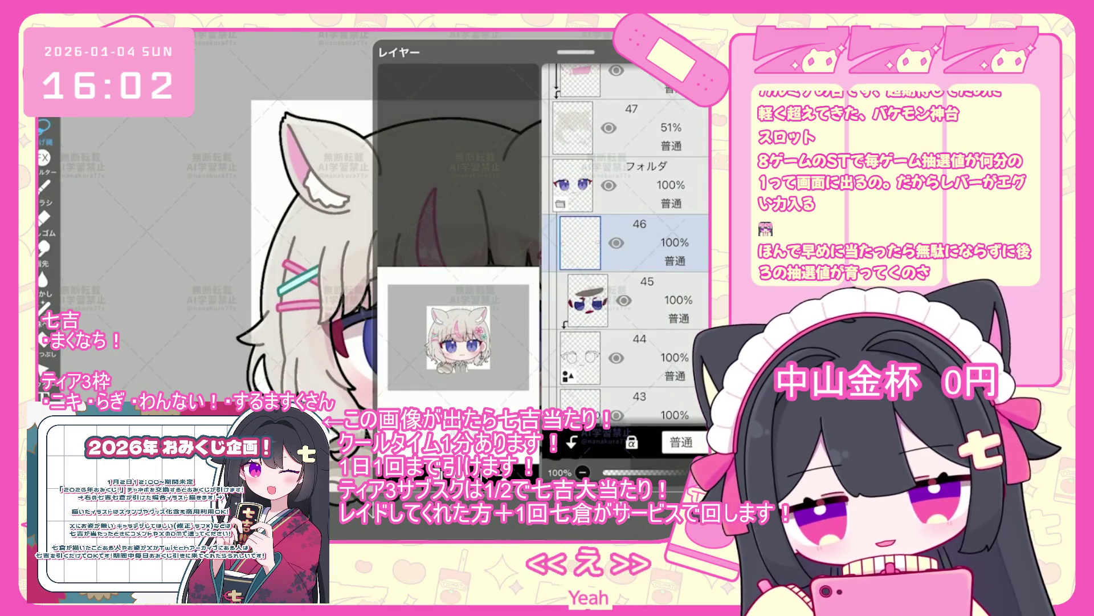
pyautogui.scroll(5, 451, 257)
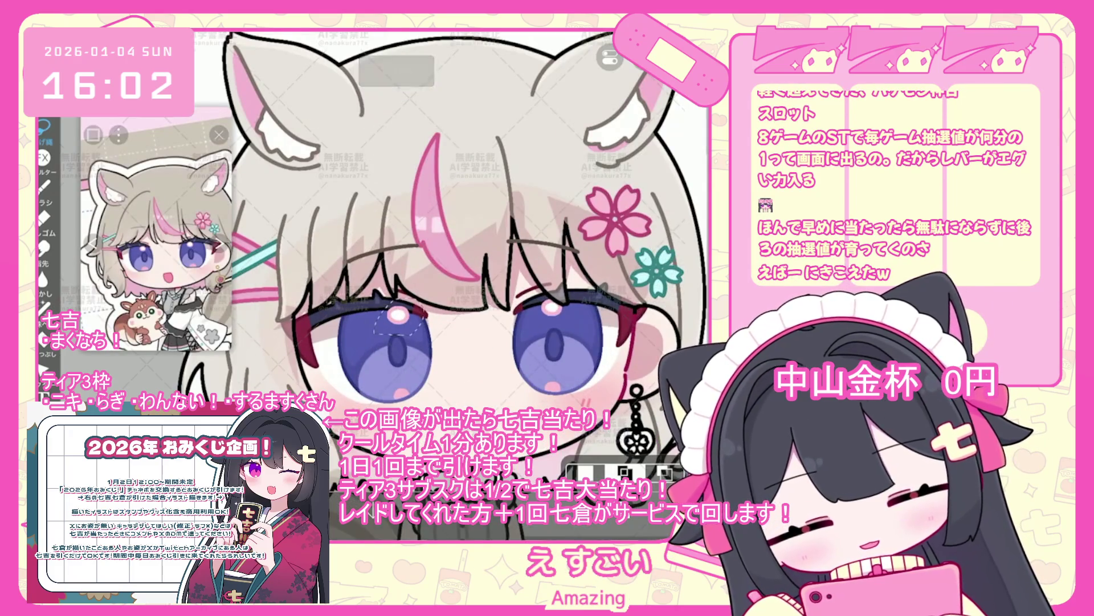
pyautogui.hotkey('ctrl', 't')
pyautogui.moveTo(399, 317); pyautogui.dragTo(399, 319)
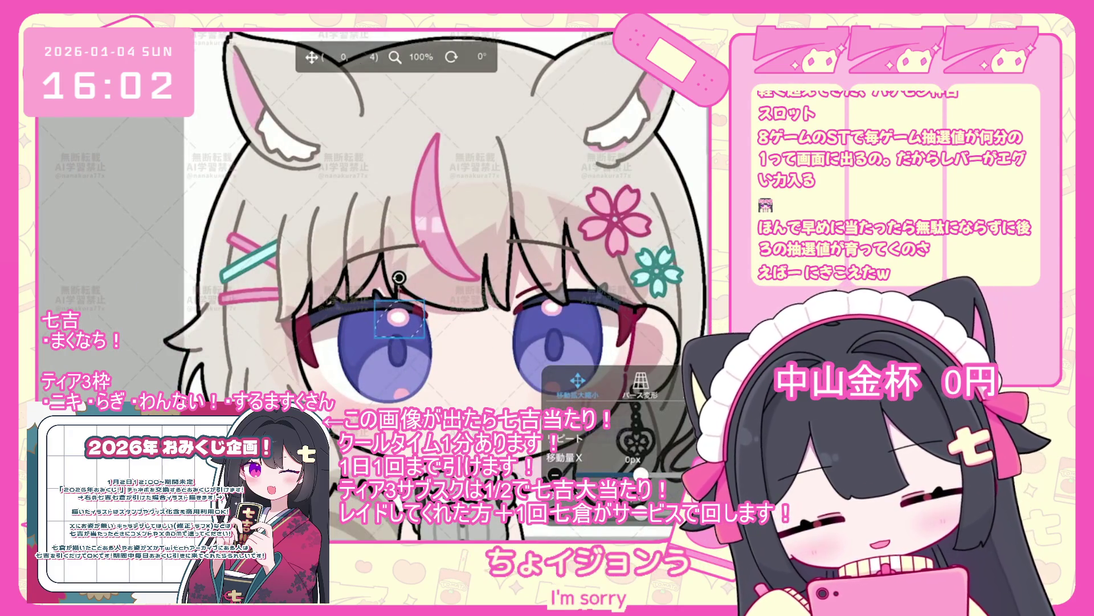
pyautogui.press('Return')
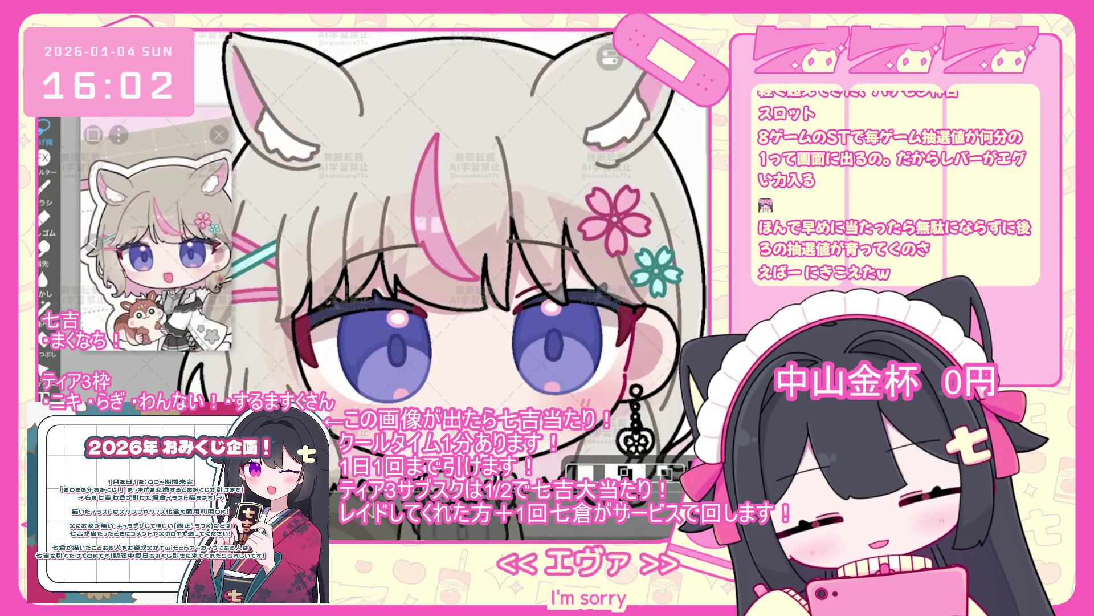
# - Shift the right eye's highlight slightly down, then lasso-select the left eye's highlight
pyautogui.hotkey('ctrl', 't')
pyautogui.moveTo(547, 314); pyautogui.dragTo(546, 317)
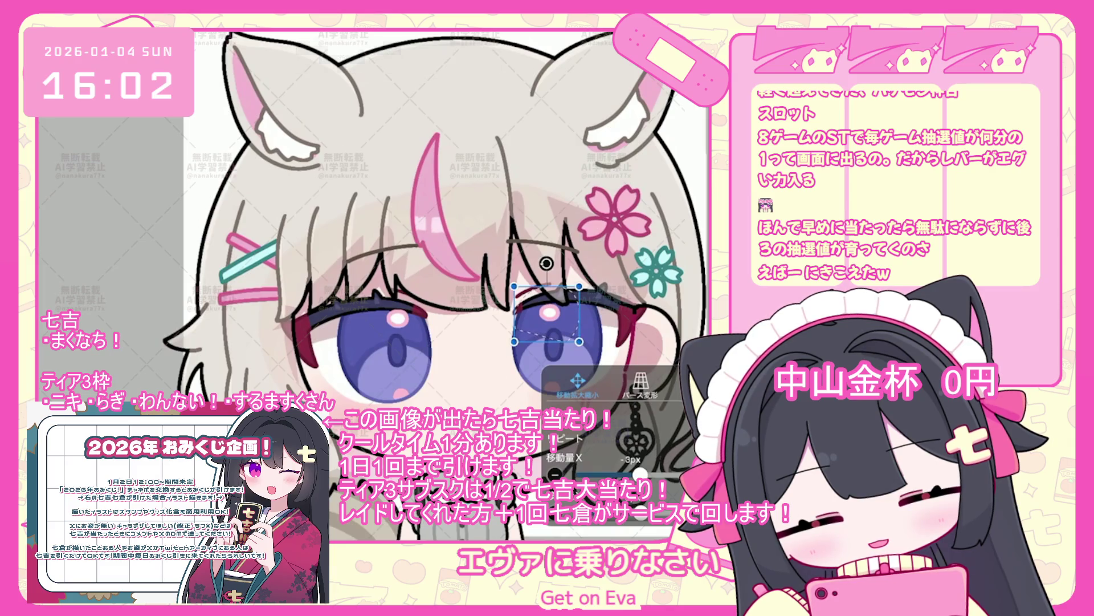
pyautogui.press('Return')
pyautogui.scroll(-3, 473, 285)
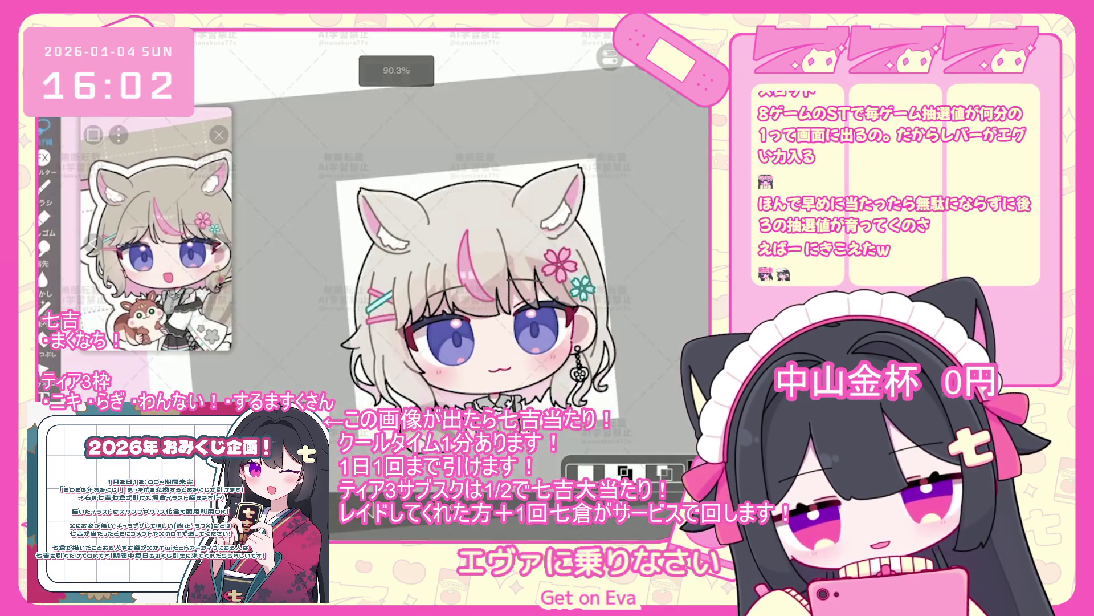
pyautogui.scroll(3, 473, 274)
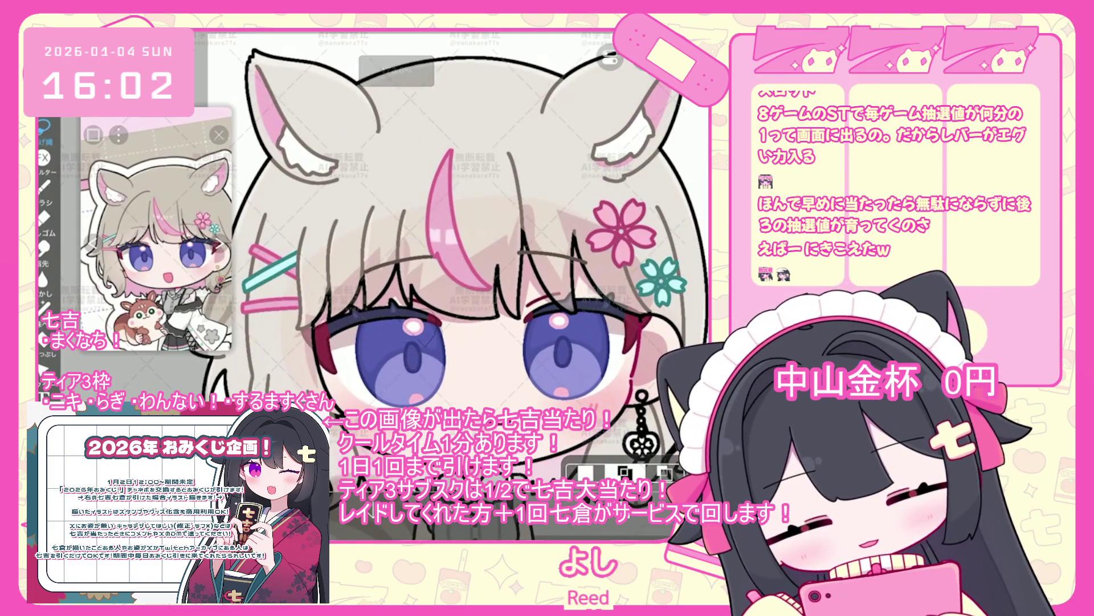
pyautogui.moveTo(433, 318); pyautogui.dragTo(437, 336)
pyautogui.scroll(-5, 485, 285)
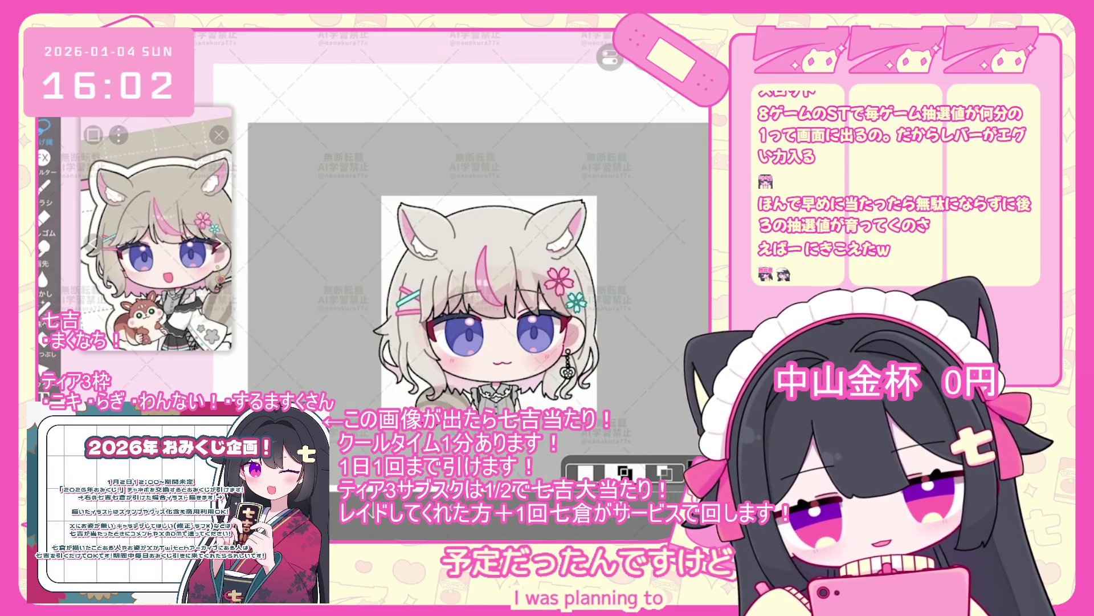
# - Raise layer 47's opacity from 51% to 100% and select layer 39
pyautogui.click(664, 472)
pyautogui.scroll(3, 627, 257)
pyautogui.moveTo(667, 472); pyautogui.dragTo(692, 472)
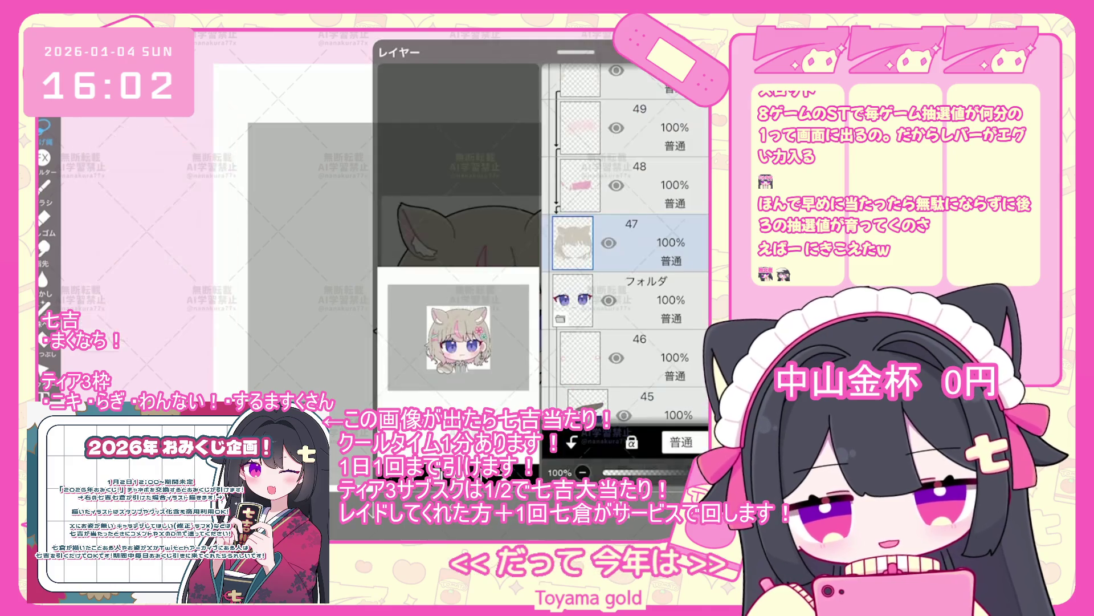
pyautogui.click(627, 299)
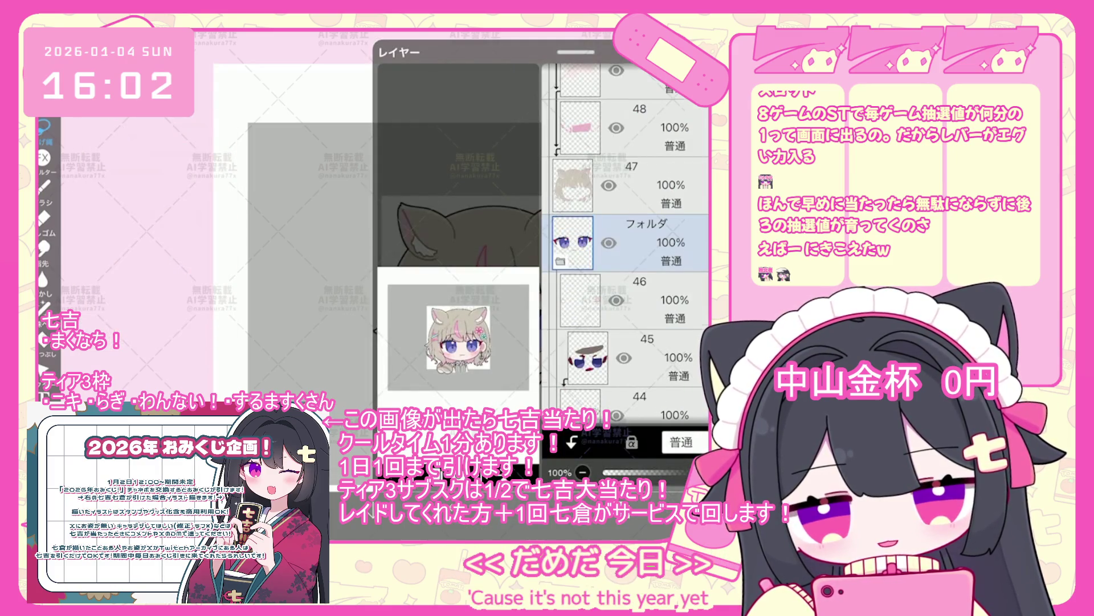
pyautogui.scroll(-5, 627, 256)
pyautogui.click(627, 308)
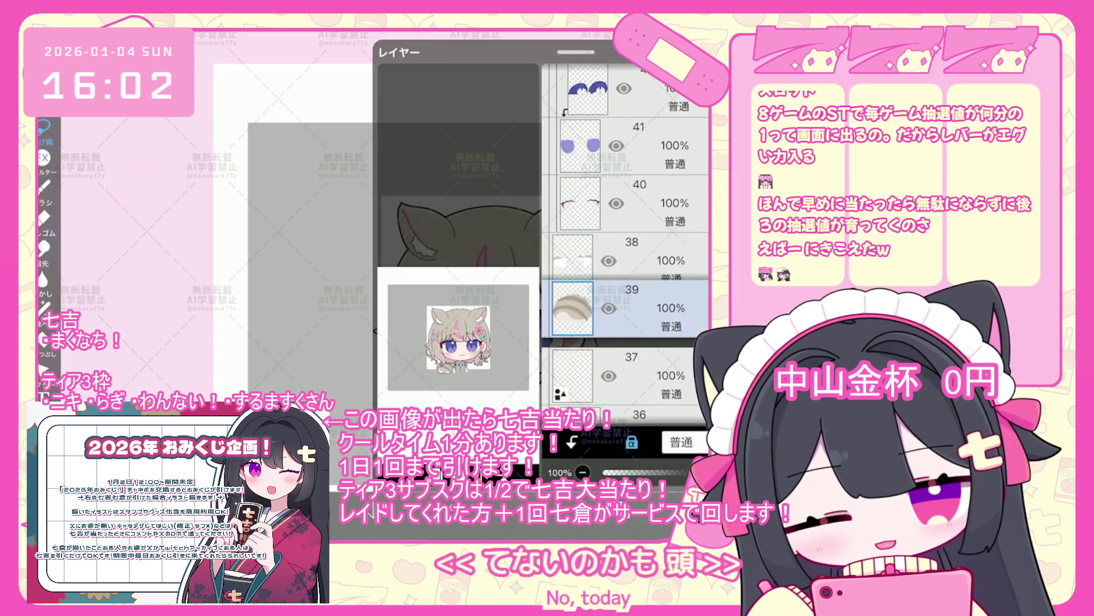
# - Reorder the layers, moving the eyes layer and layer 47 further down the stack
pyautogui.scroll(5, 627, 246)
pyautogui.click(627, 242)
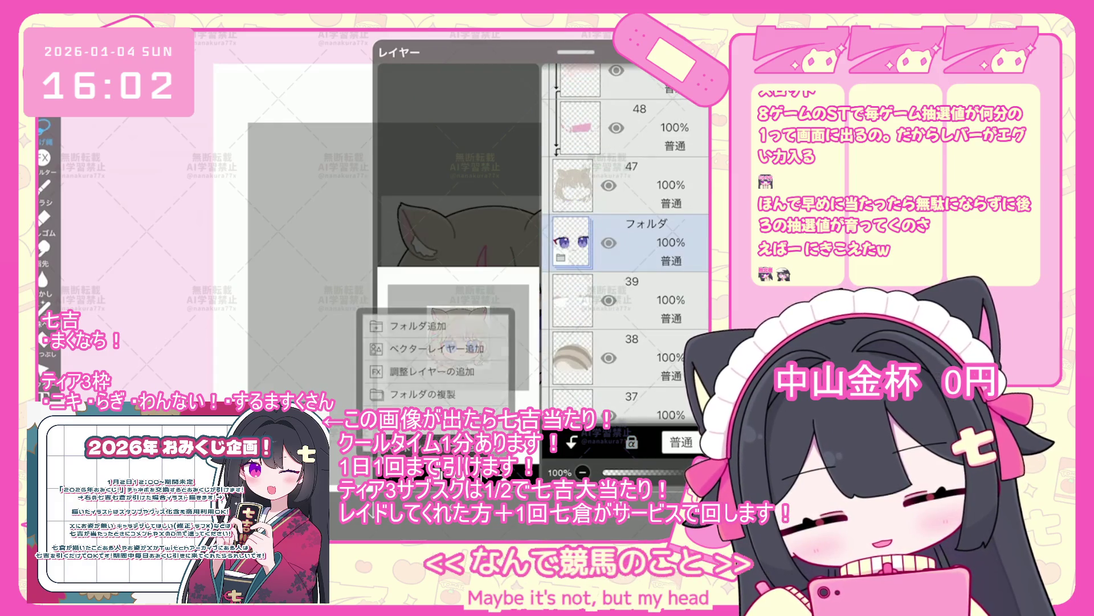
pyautogui.moveTo(656, 243); pyautogui.dragTo(655, 127)
pyautogui.moveTo(627, 91); pyautogui.dragTo(627, 375)
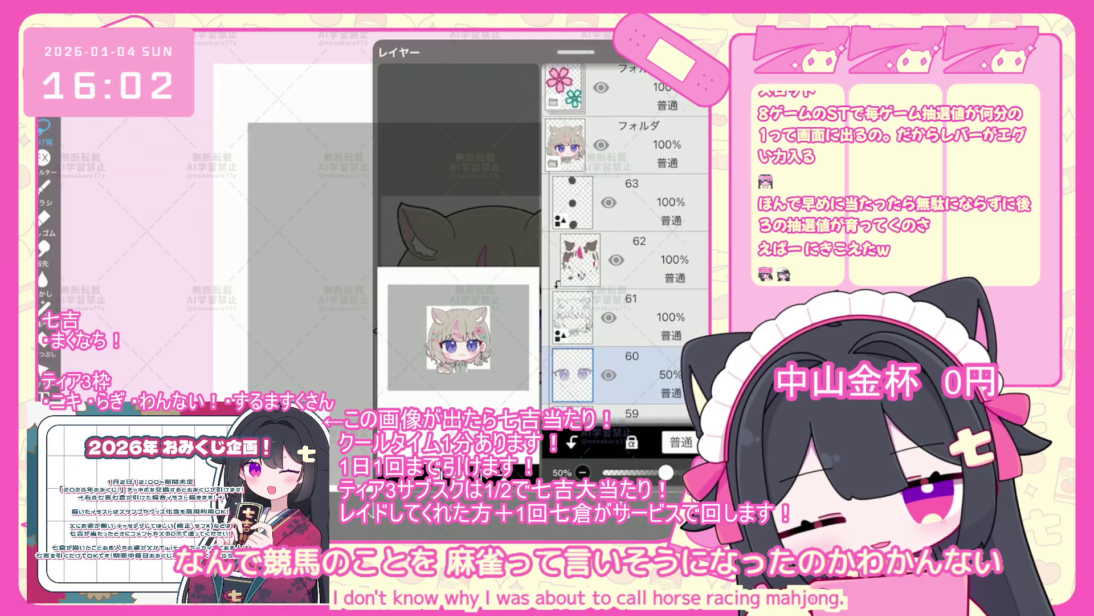
pyautogui.scroll(3, 439, 267)
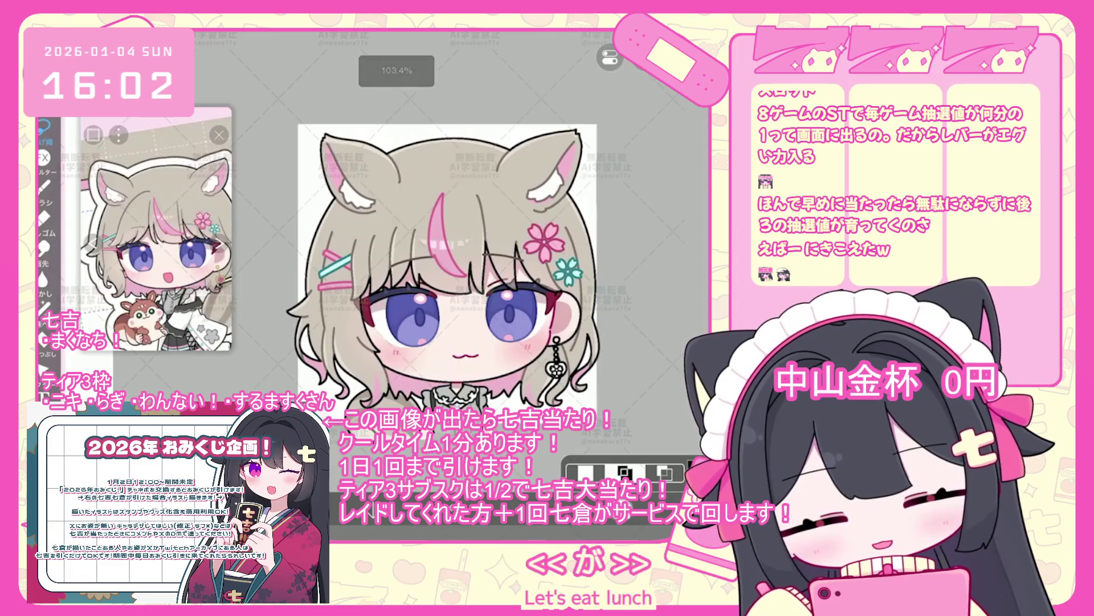
# - Select layer 83, then layer 60, and zoom in on the earring
pyautogui.click(664, 472)
pyautogui.scroll(10, 625, 245)
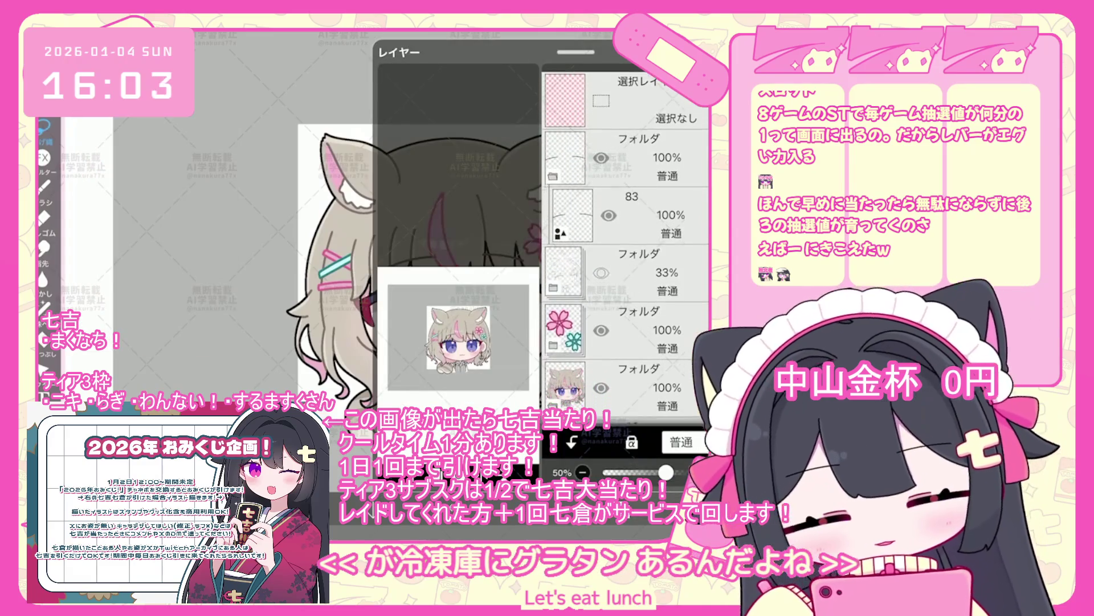
pyautogui.click(627, 206)
pyautogui.click(665, 472)
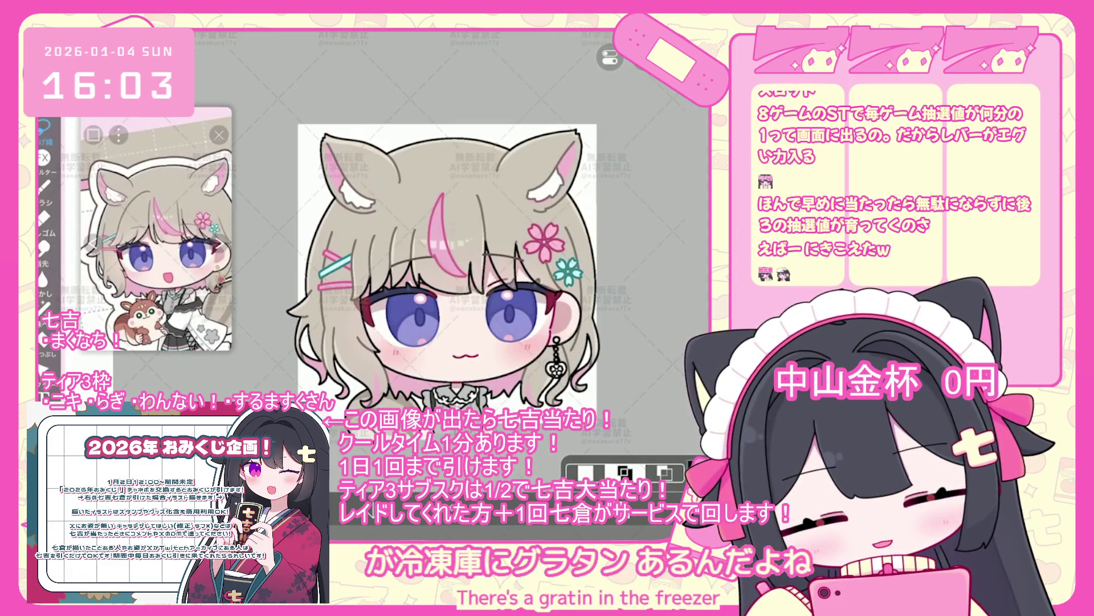
pyautogui.click(664, 472)
pyautogui.scroll(2, 626, 245)
pyautogui.click(627, 399)
pyautogui.scroll(-2, 625, 245)
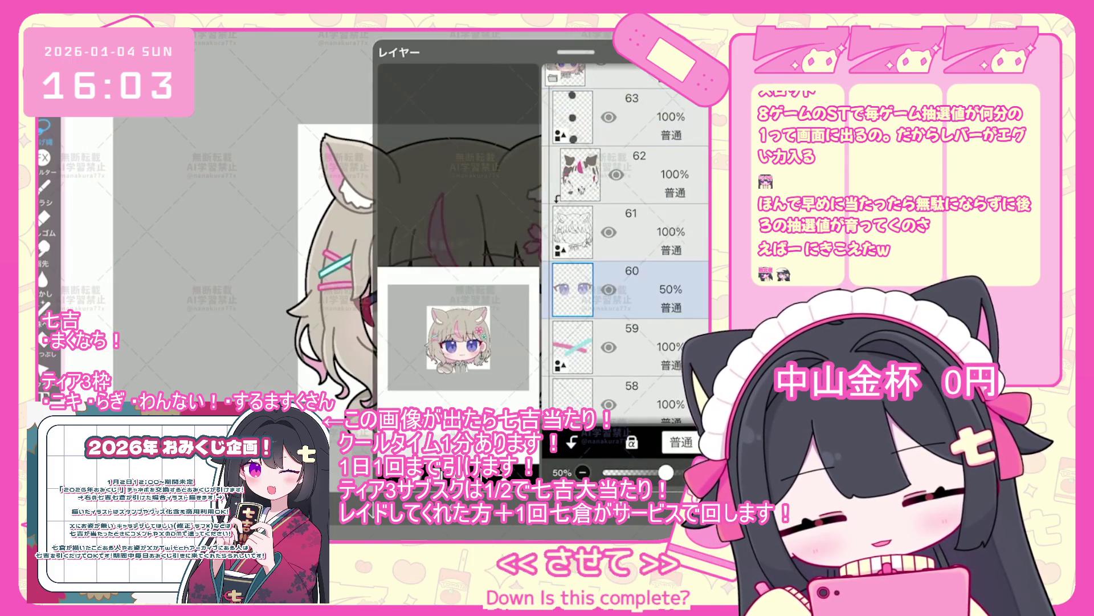
pyautogui.click(664, 472)
pyautogui.scroll(5, 399, 257)
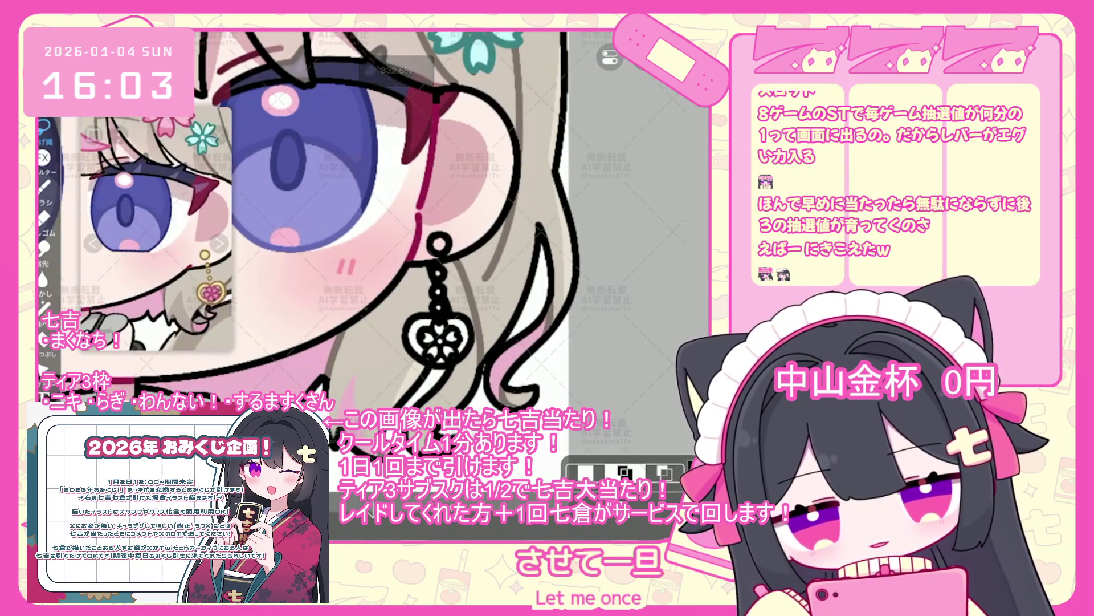
# - Lasso-fill the earring's heart charm pale yellow and two lower flower petals pink
pyautogui.scroll(3, 156, 228)
pyautogui.click(44, 308)
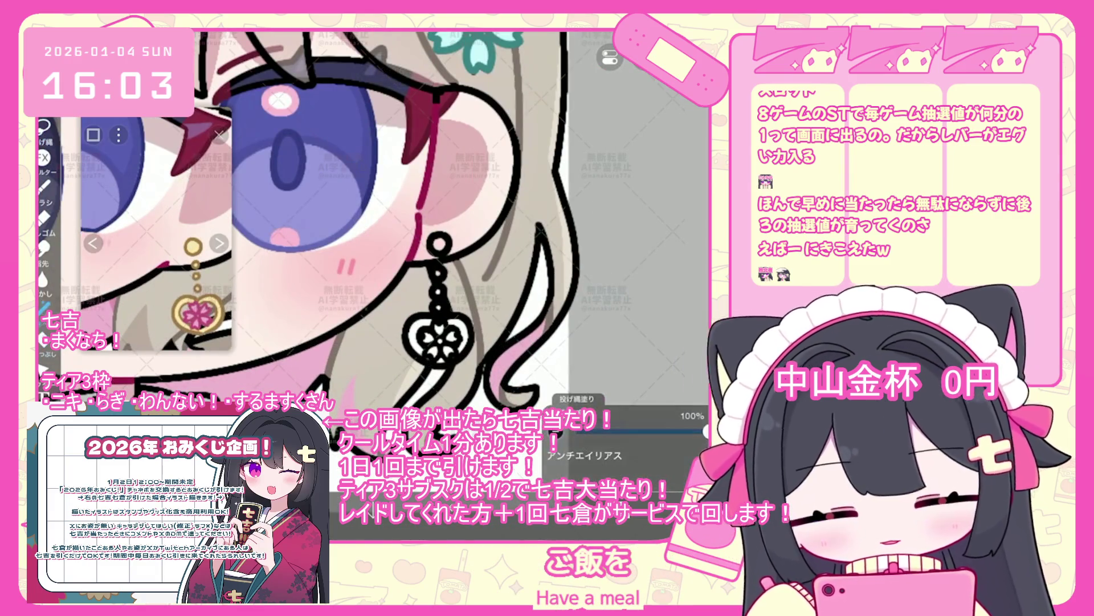
pyautogui.scroll(3, 399, 228)
pyautogui.moveTo(359, 274)
pyautogui.mouseDown()
pyautogui.moveTo(391, 333)
pyautogui.moveTo(434, 274)
pyautogui.mouseUp()
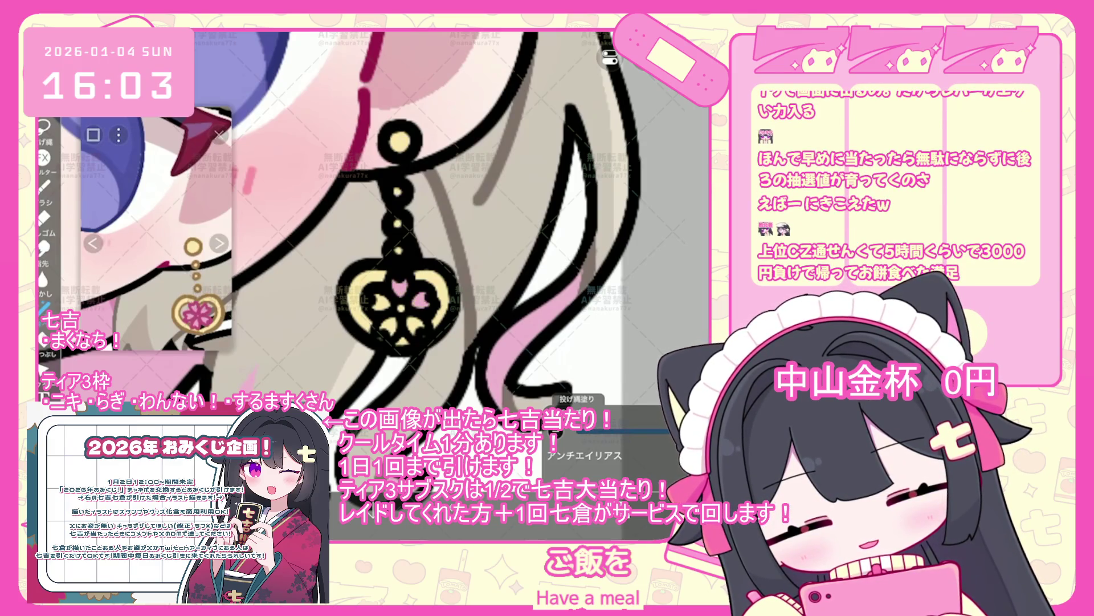
pyautogui.click(411, 326)
pyautogui.click(388, 322)
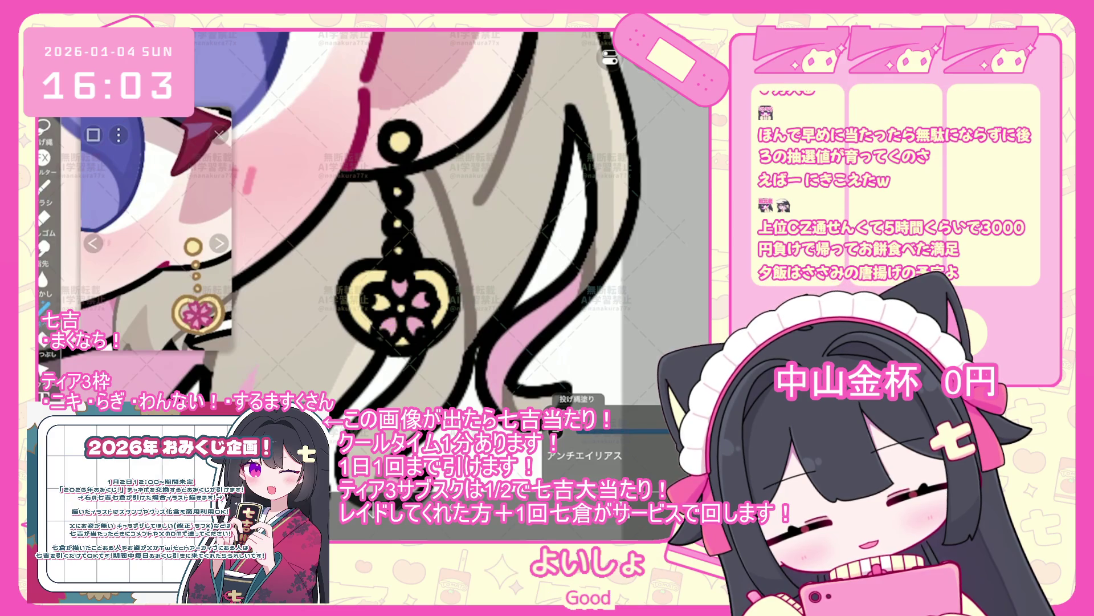
pyautogui.scroll(3, 500, 247)
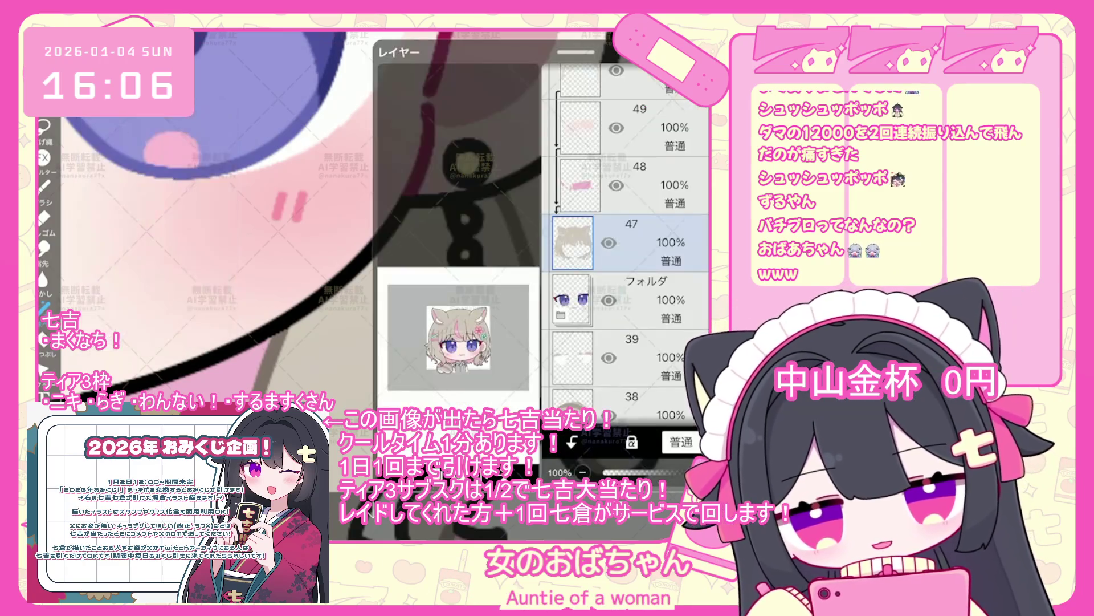
# - Review the gold earring with its pink flower and undo the stray last brush stroke
pyautogui.scroll(7, 627, 256)
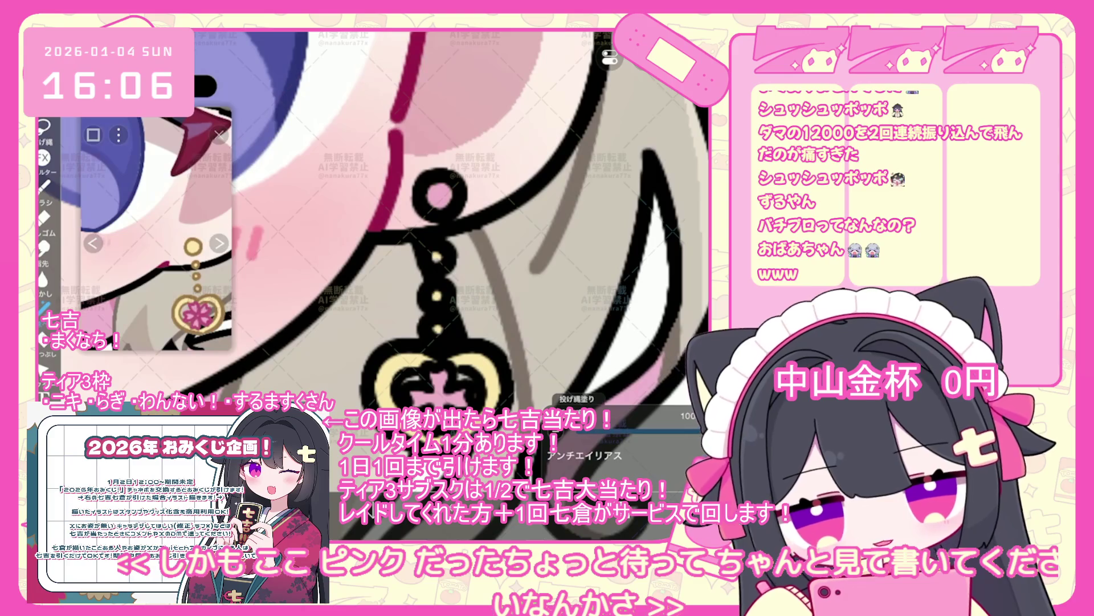
pyautogui.scroll(-5, 399, 257)
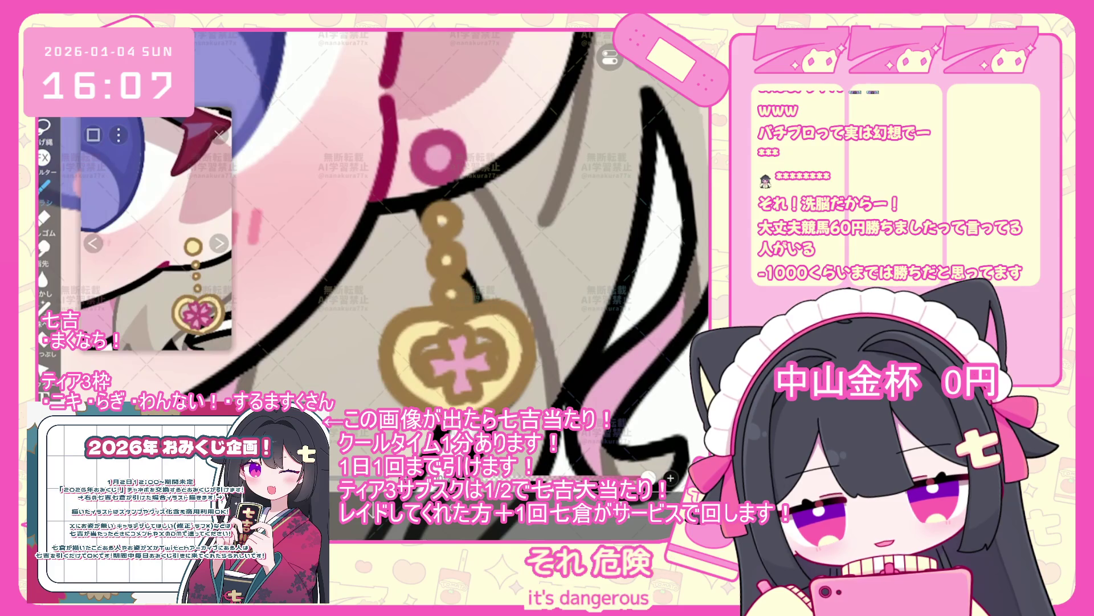
pyautogui.hotkey('ctrl', 'z')
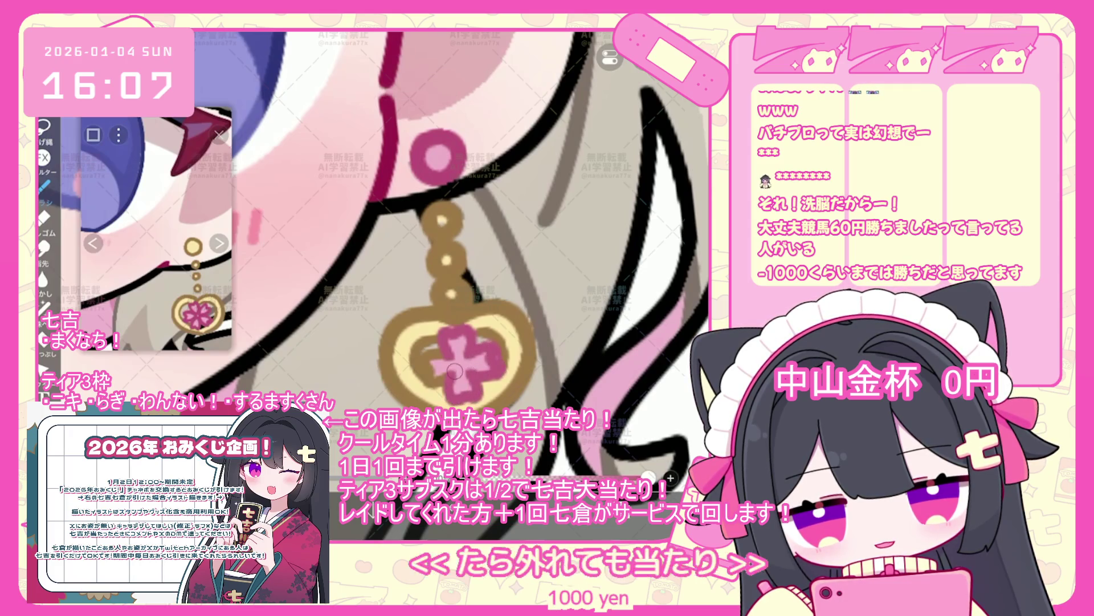
pyautogui.scroll(-5, 431, 380)
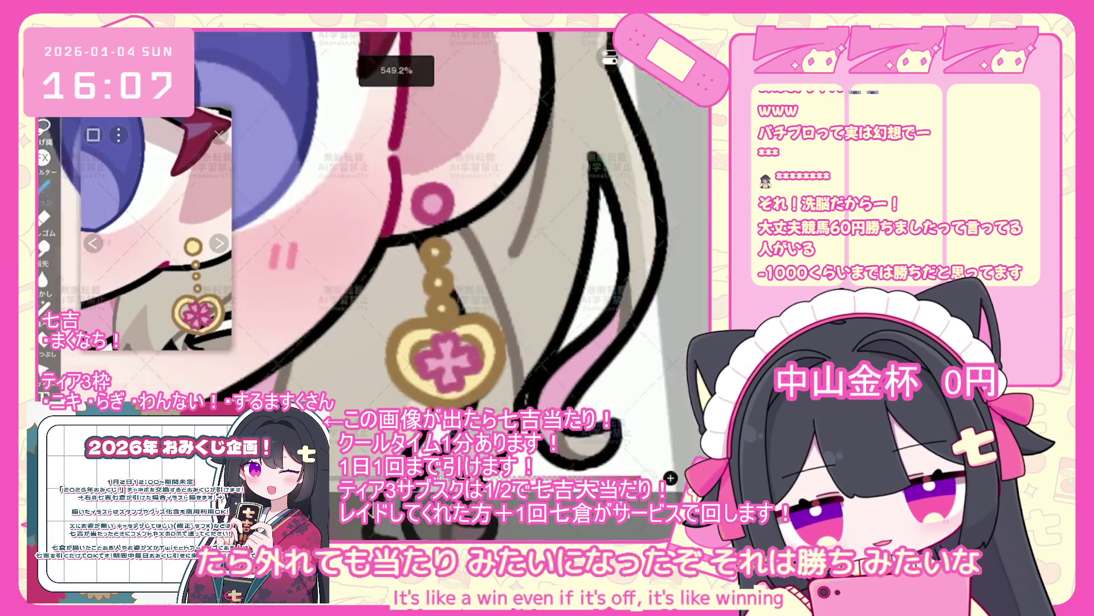
# - Select layer 62 and zoom in on the gold heart earring inside its transform box
pyautogui.scroll(2, 365, 257)
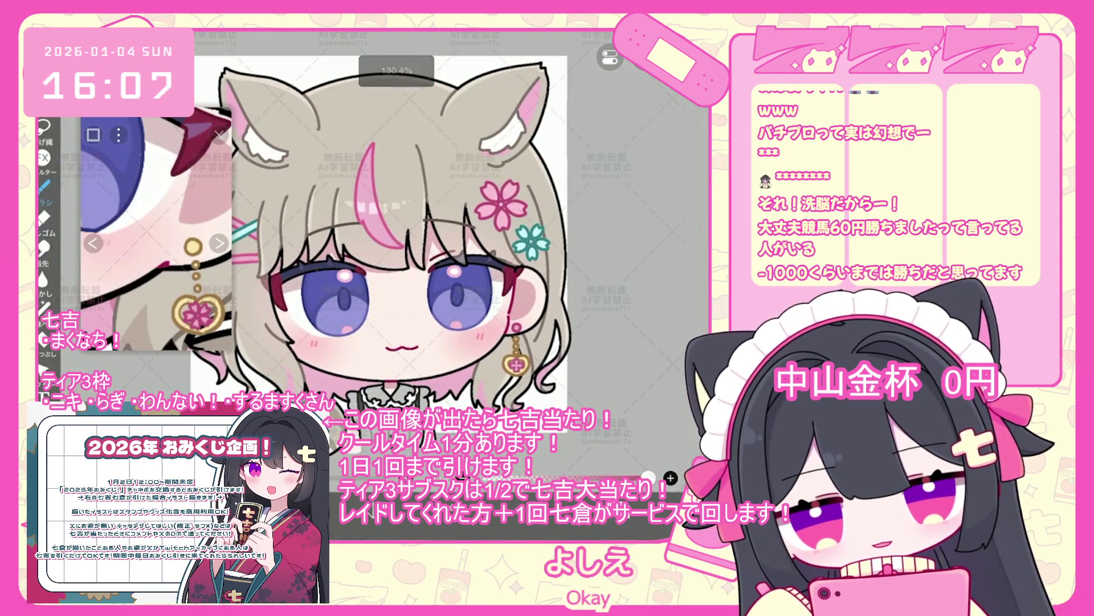
pyautogui.scroll(3, 285, 257)
pyautogui.scroll(1, 627, 239)
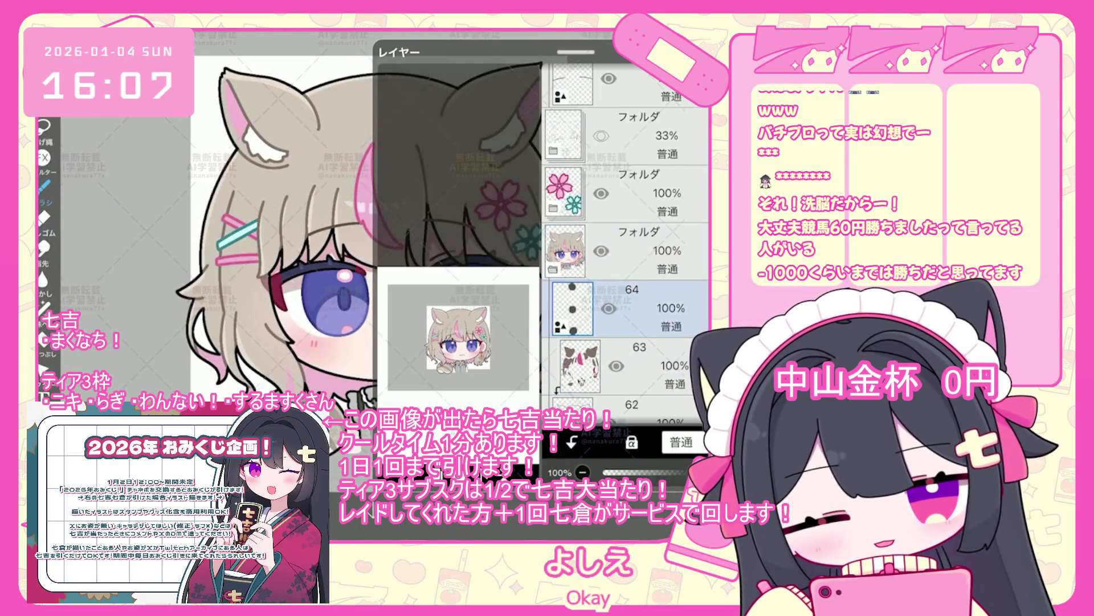
pyautogui.scroll(-2, 627, 239)
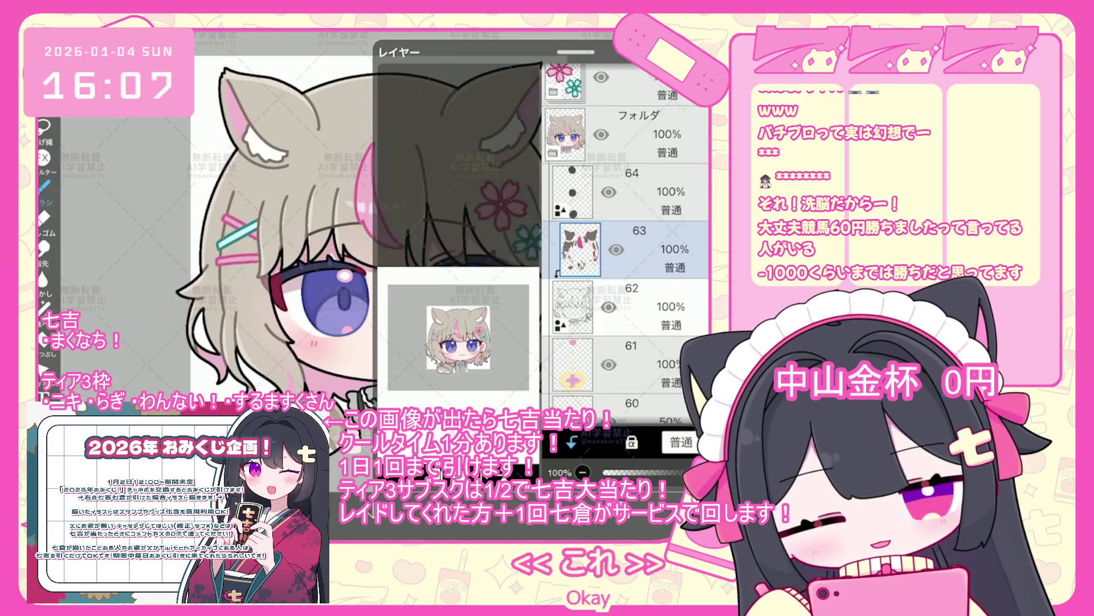
pyautogui.click(627, 365)
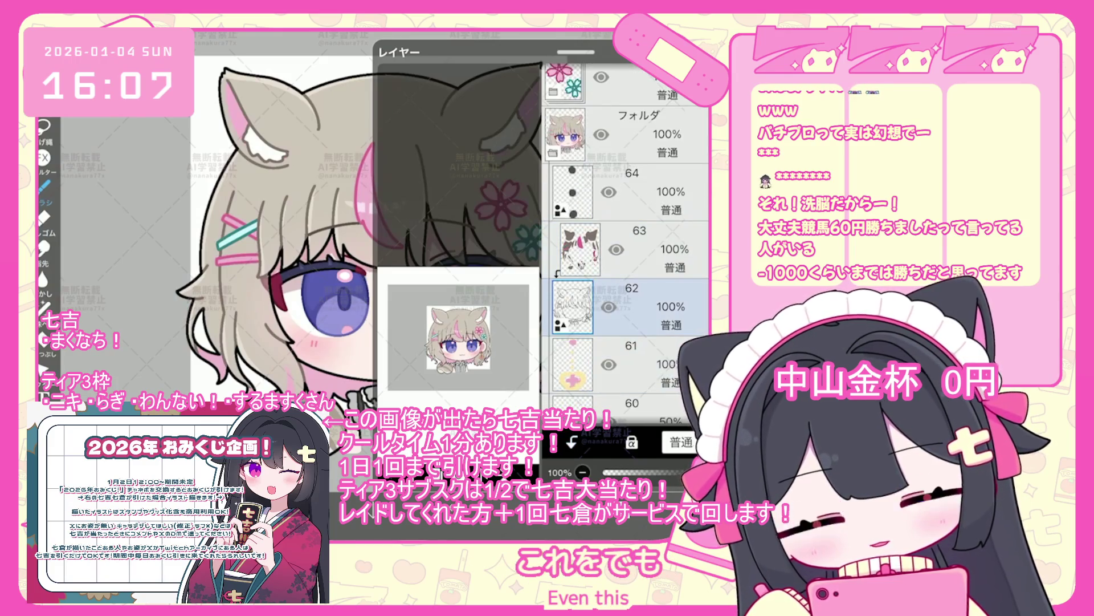
pyautogui.scroll(5, 319, 228)
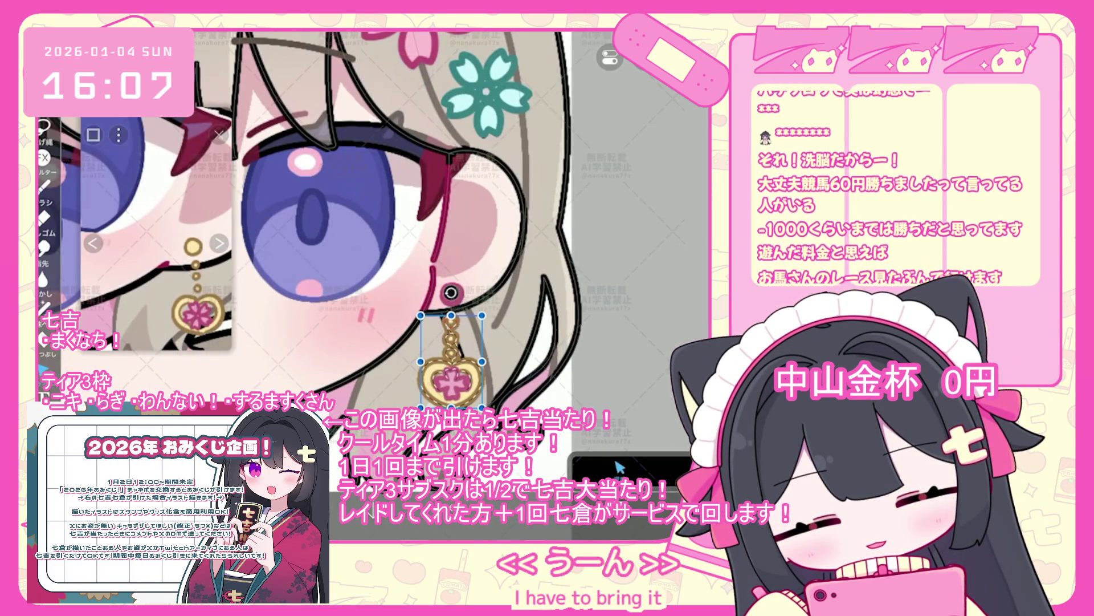
# - Shrink the transform box tightly around the earring charm and commit the selection
pyautogui.scroll(2, 445, 256)
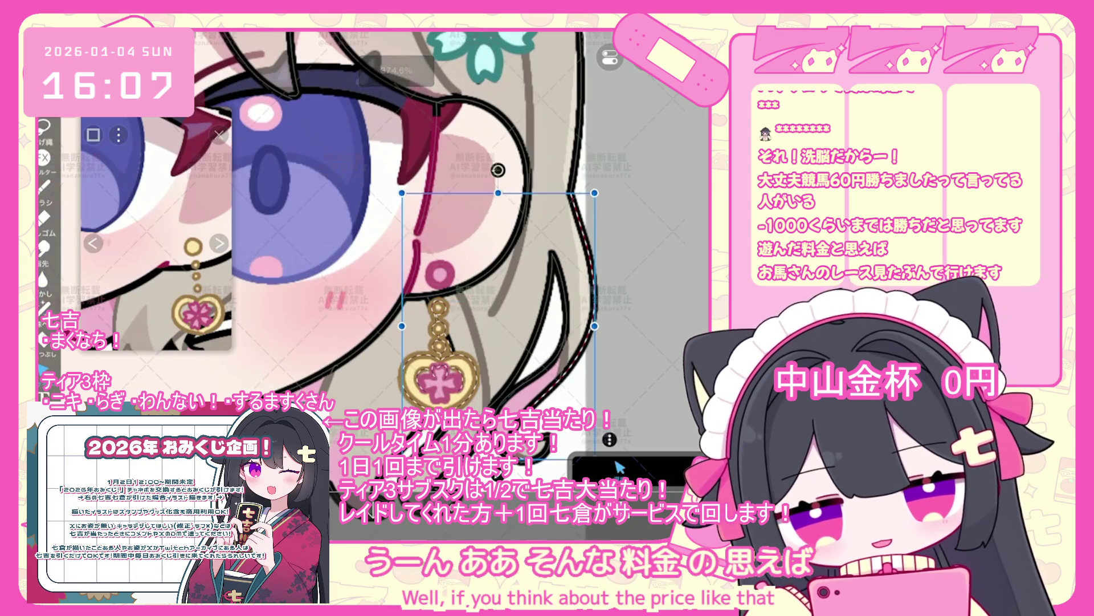
pyautogui.moveTo(402, 264); pyautogui.dragTo(476, 411)
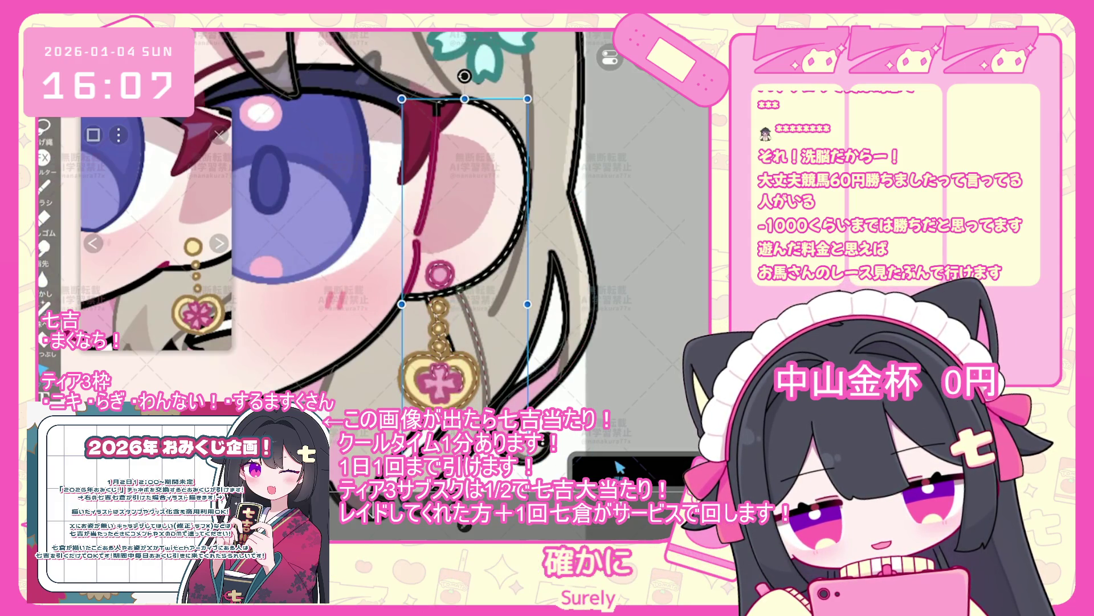
pyautogui.hotkey('ctrl', 'd')
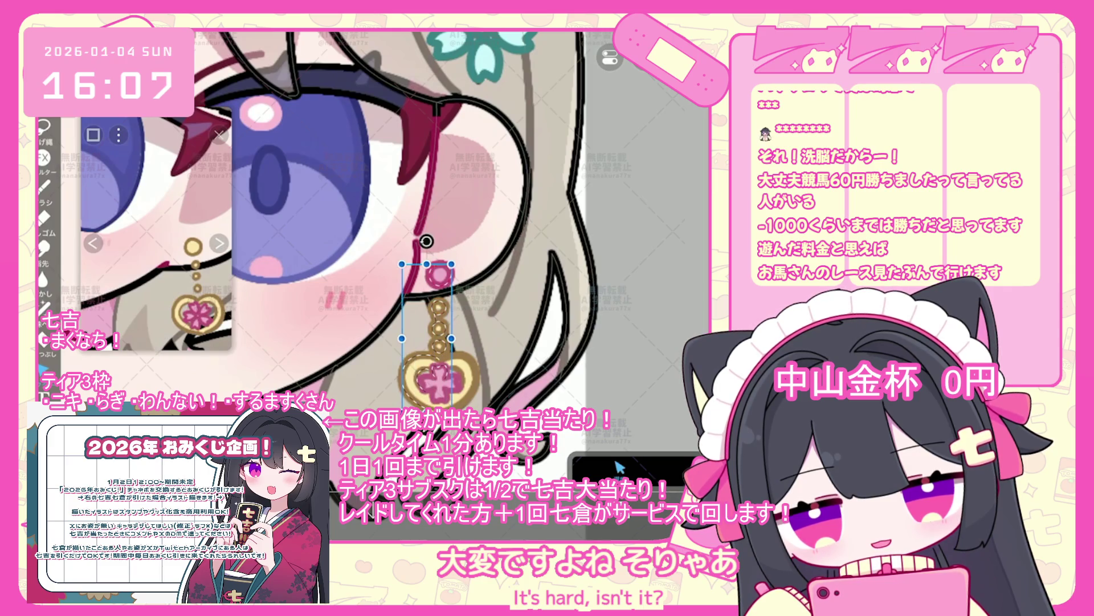
# - Cut the earring out of its layer as a trial, then undo to restore it
pyautogui.scroll(5, 433, 337)
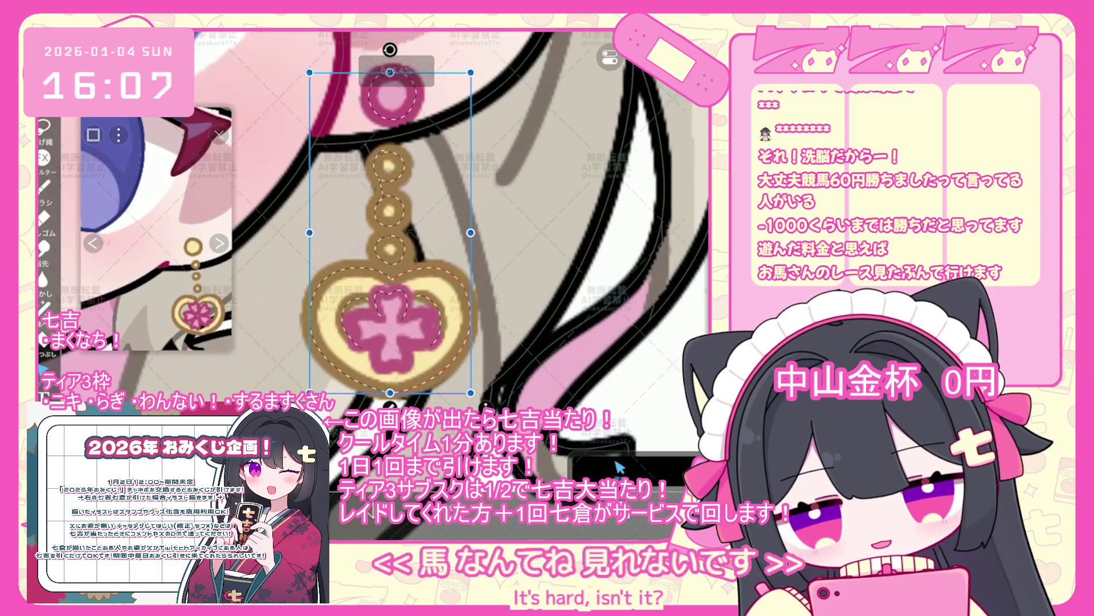
pyautogui.hotkey('ctrl', 'x')
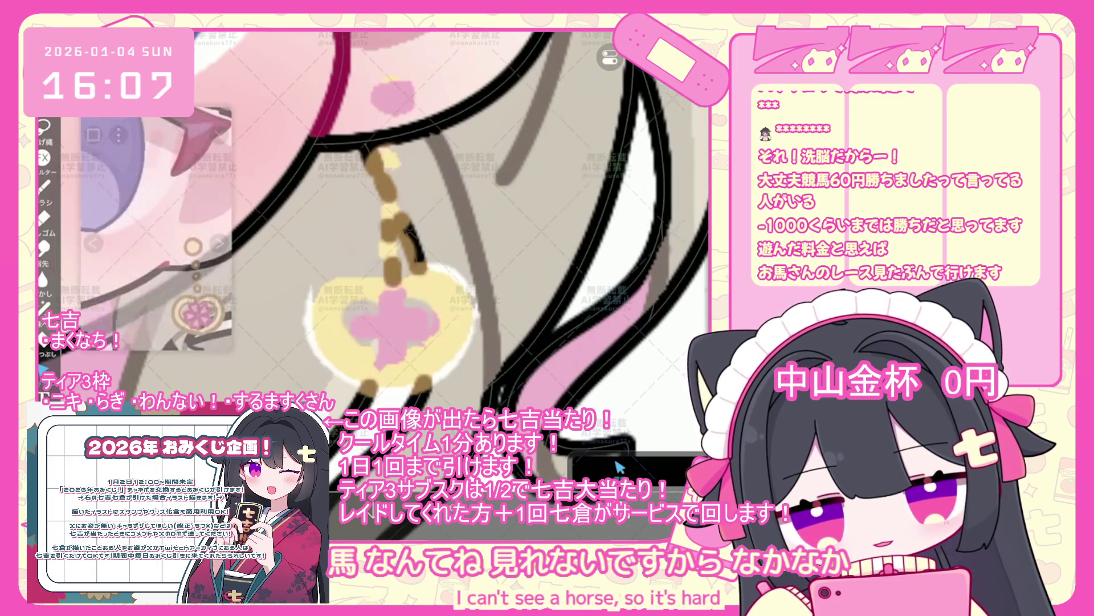
pyautogui.hotkey('ctrl', 'z')
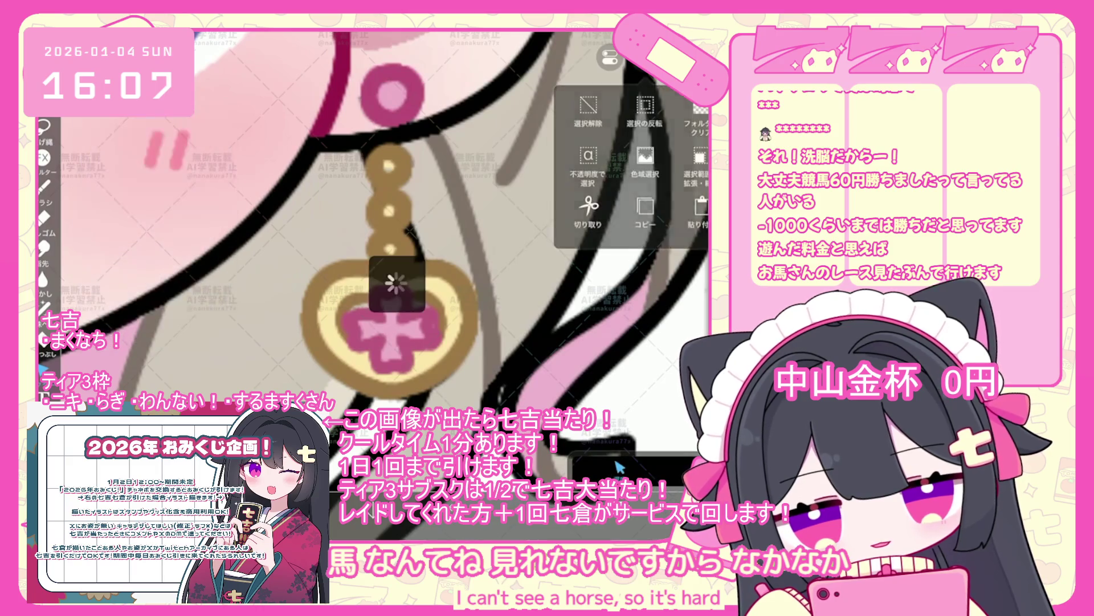
# - Add a new vector layer and copy the selected earring onto it as layer 70
pyautogui.hotkey('ctrl', 'v')
pyautogui.press('l')
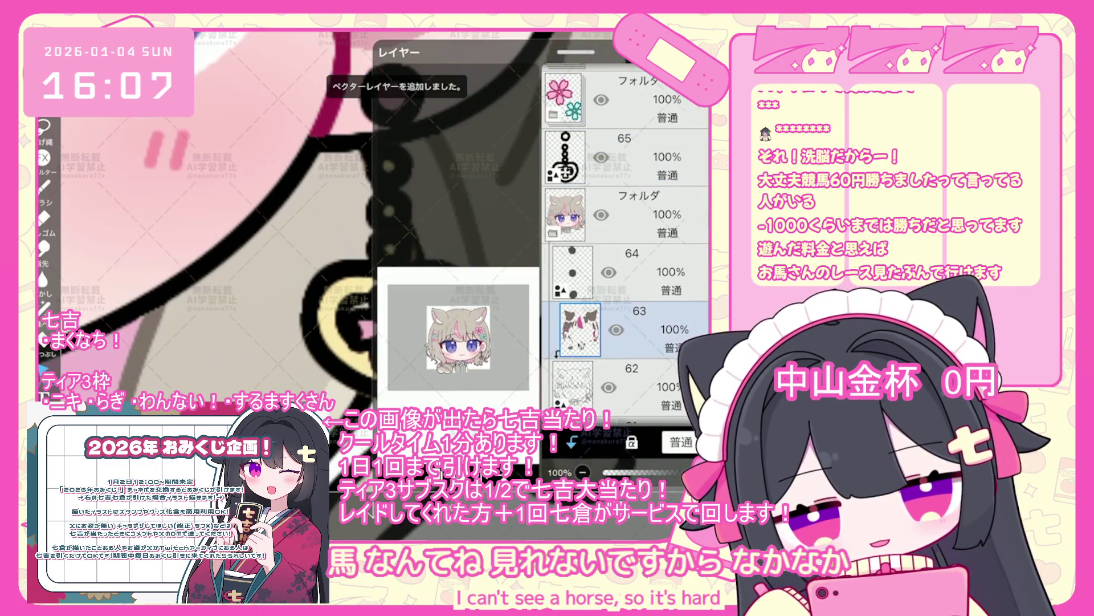
pyautogui.press('l')
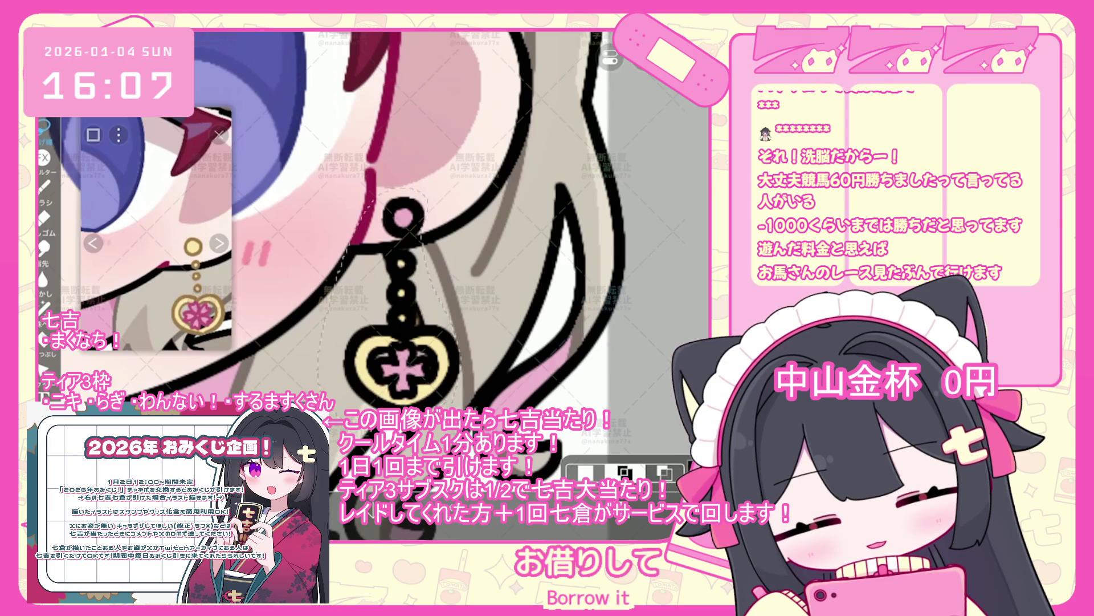
pyautogui.hotkey('ctrl', 'c')
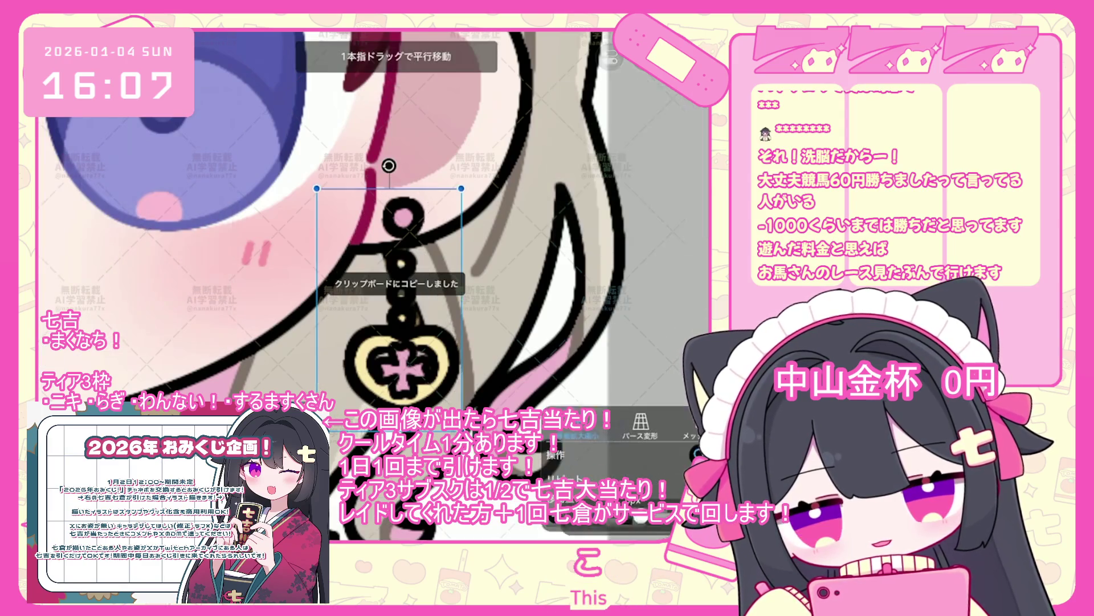
pyautogui.press('Return')
# - Move the new earring layer up in the stack under the folder
pyautogui.press('l')
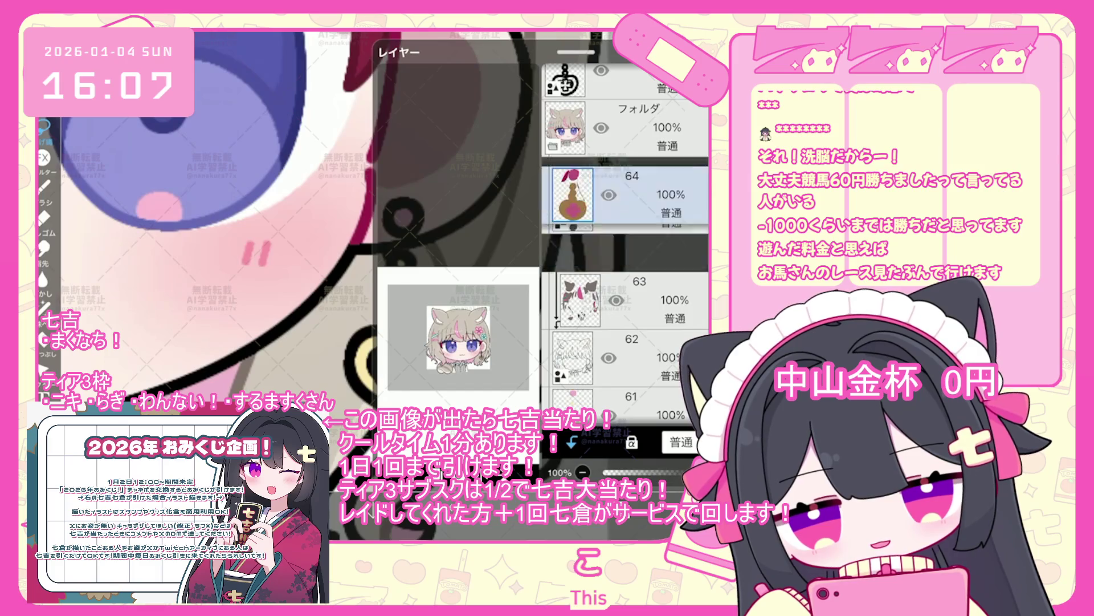
pyautogui.scroll(2, 625, 228)
pyautogui.moveTo(627, 98); pyautogui.dragTo(627, 80)
# - Add a new folder and place earring layer 70 inside it
pyautogui.click(442, 441)
pyautogui.click(411, 346)
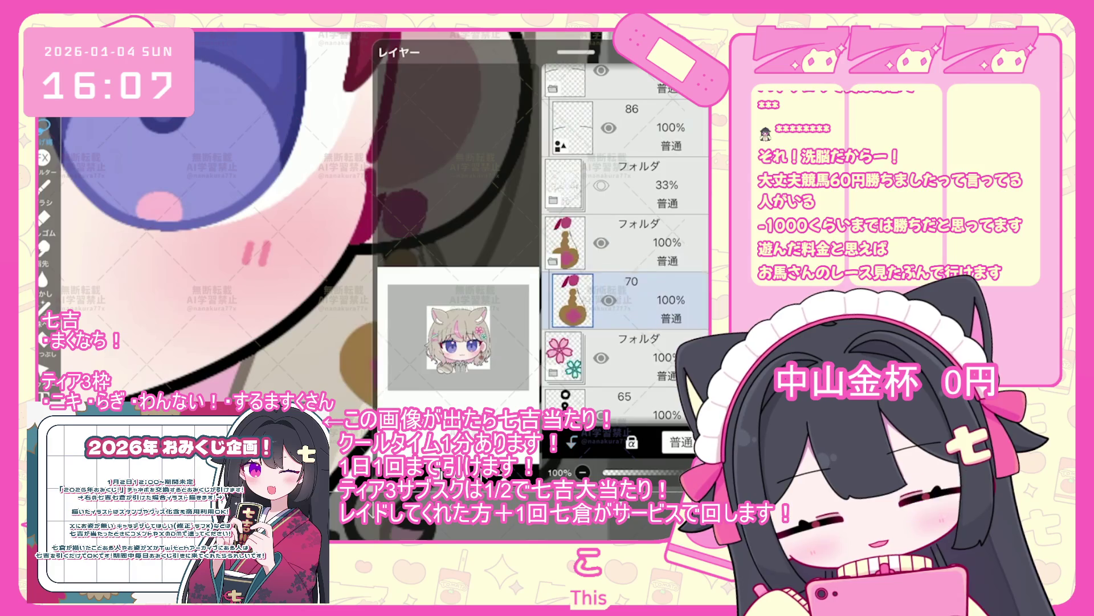
pyautogui.press('l')
pyautogui.scroll(-3, 342, 228)
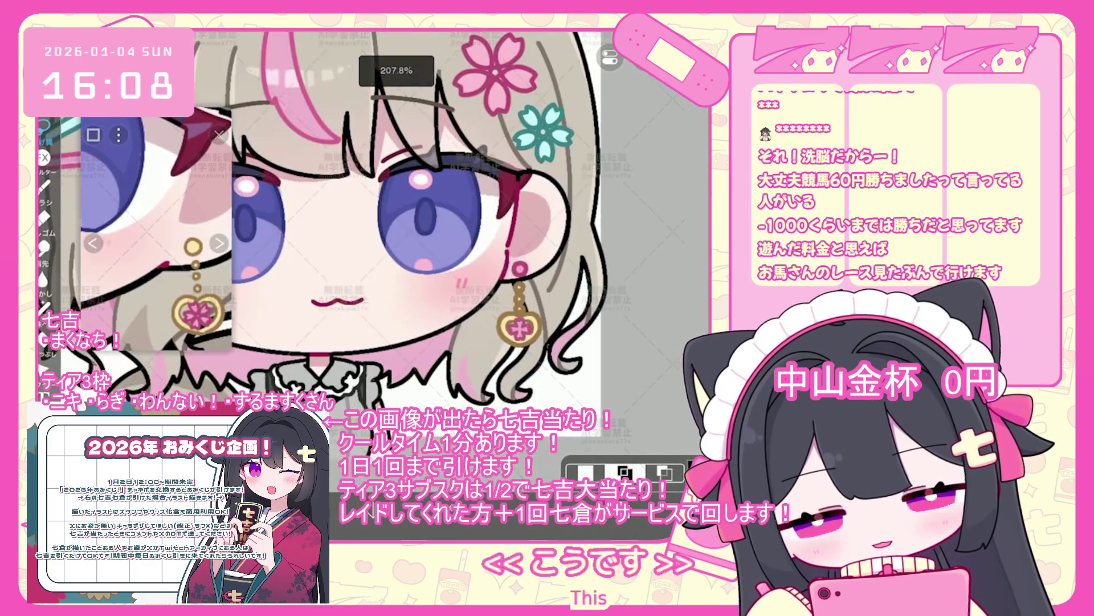
pyautogui.press('l')
# - Select the character folder and line-art layer 62, then zoom out to the whole character
pyautogui.click(627, 358)
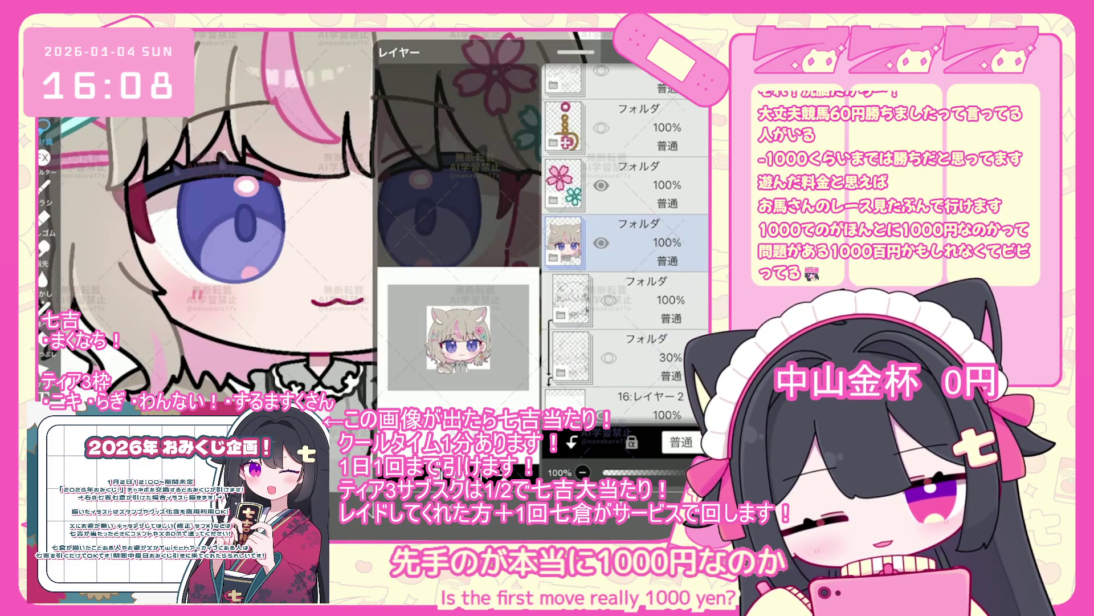
pyautogui.scroll(3, 399, 256)
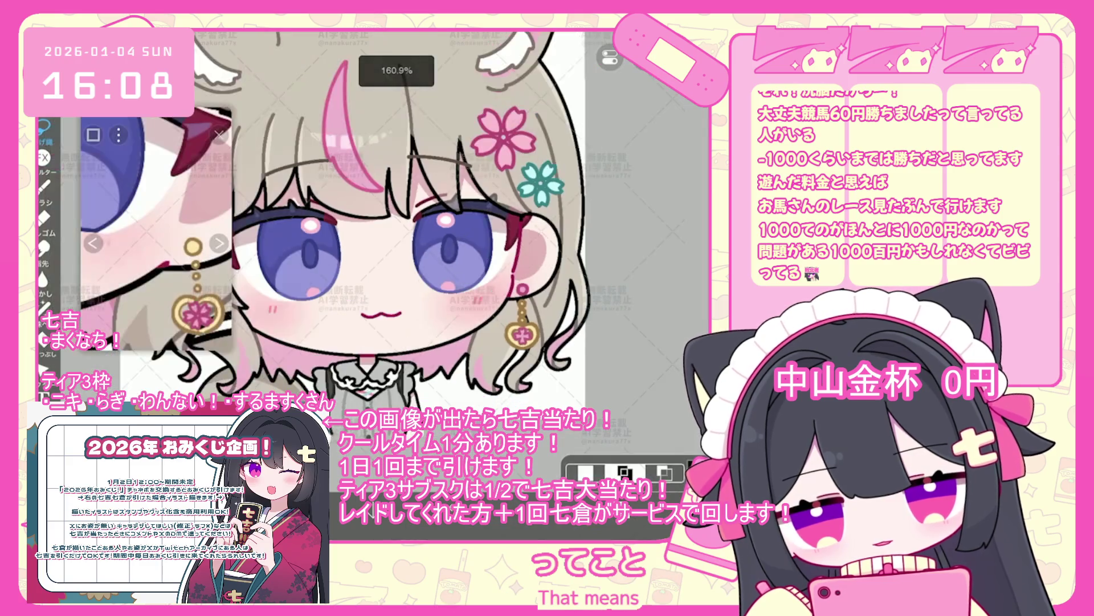
pyautogui.scroll(-3, 399, 256)
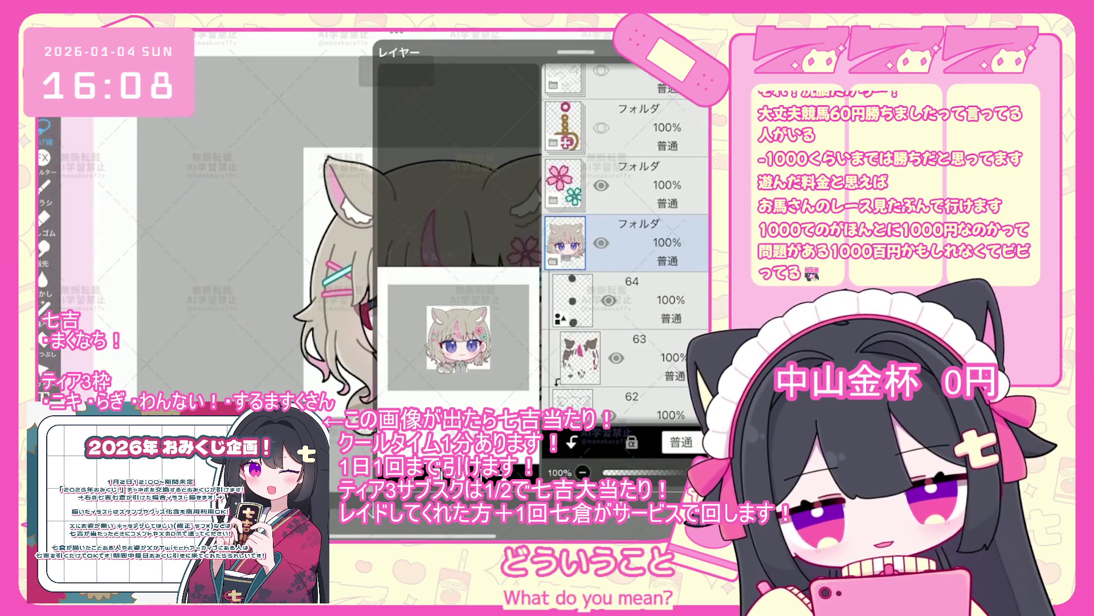
pyautogui.scroll(-2, 627, 240)
pyautogui.click(627, 323)
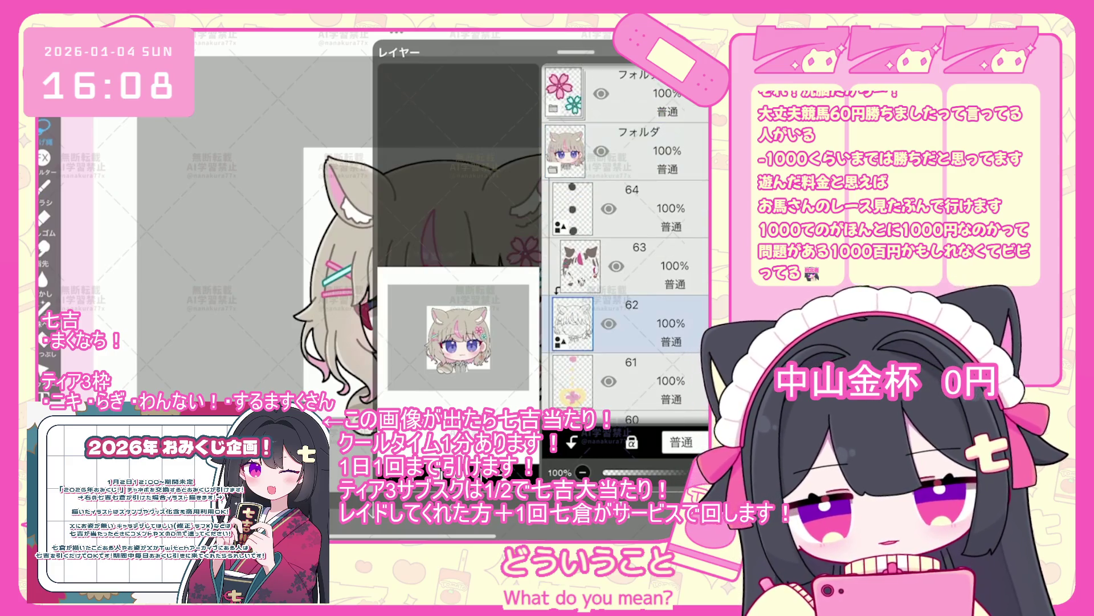
pyautogui.scroll(-1, 627, 240)
pyautogui.scroll(-2, 465, 296)
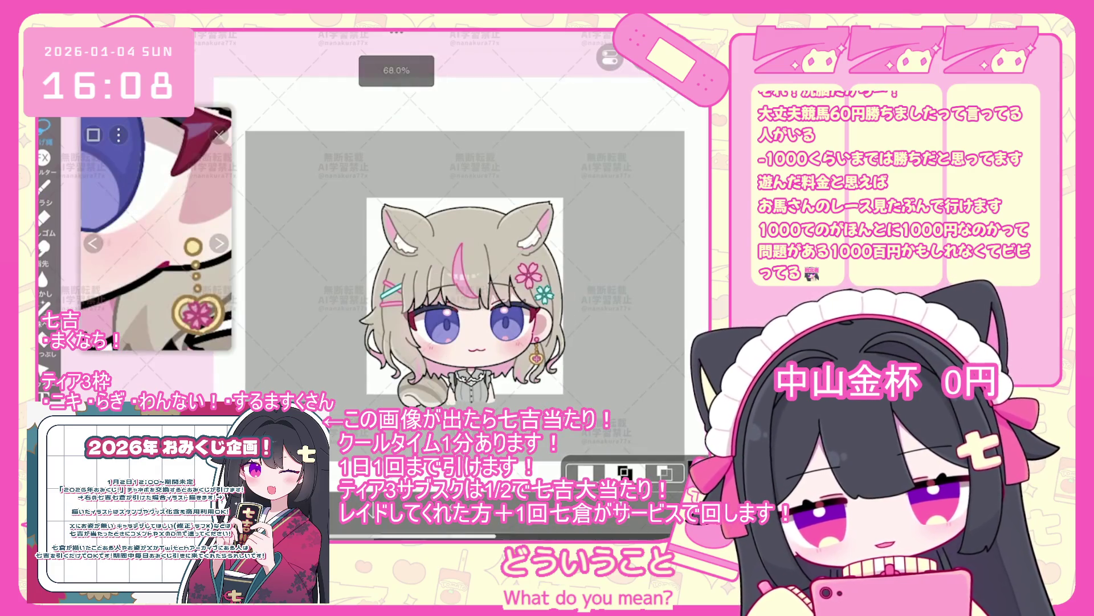
# - Move layer 63 down below layer 53
pyautogui.click(624, 472)
pyautogui.moveTo(627, 171)
pyautogui.mouseDown()
pyautogui.moveTo(627, 404)
pyautogui.moveTo(627, 257)
pyautogui.mouseUp()
pyautogui.click(618, 467)
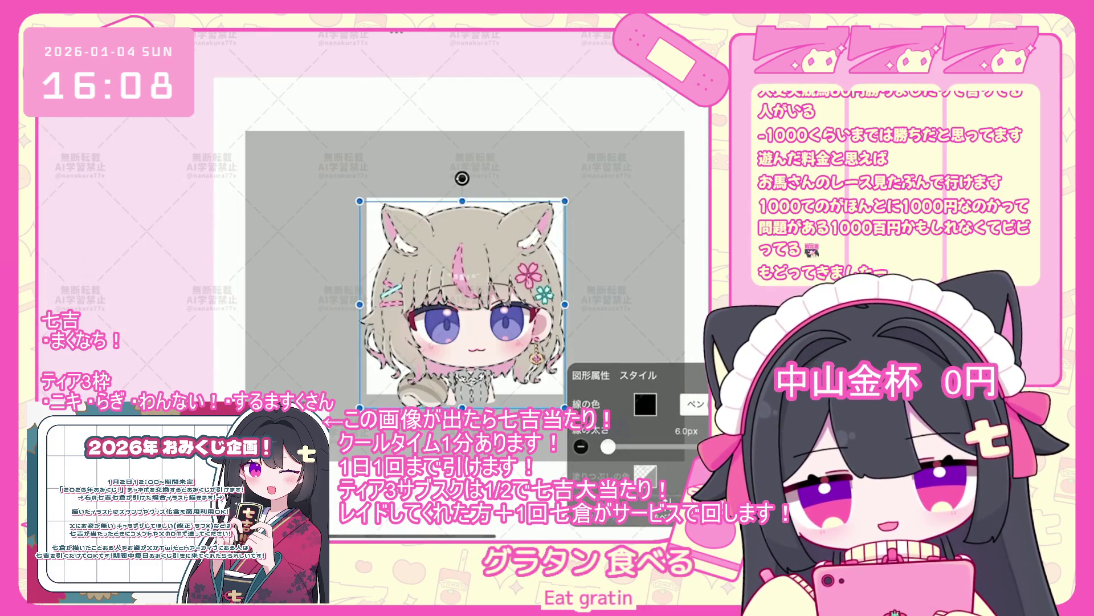
# - Set the character silhouette's border stroke line width to 10.1 px and commit it
pyautogui.moveTo(608, 446); pyautogui.dragTo(611, 447)
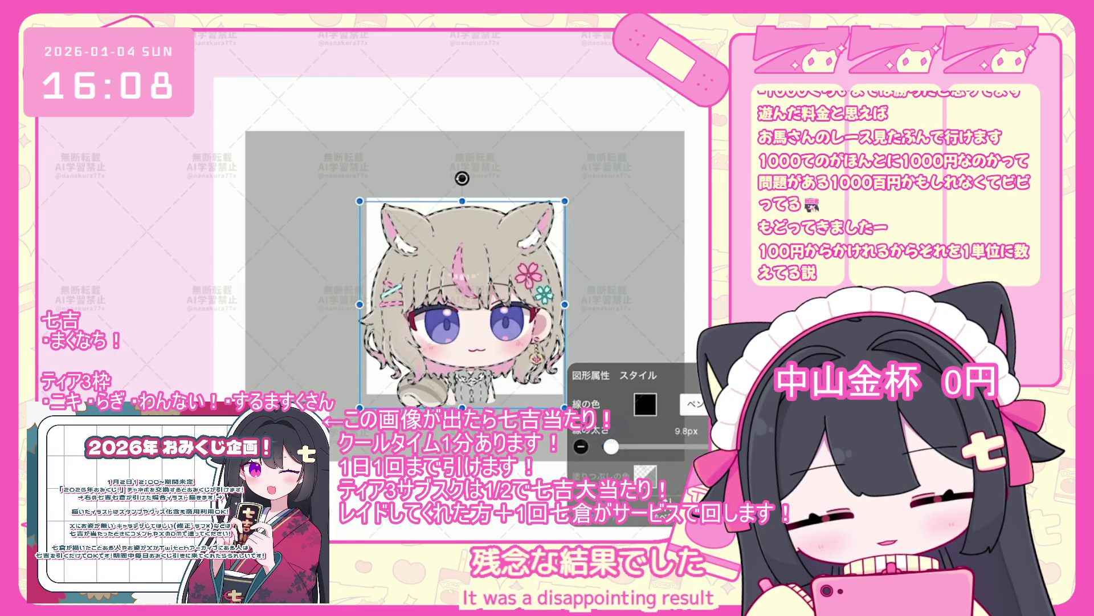
pyautogui.click(581, 447)
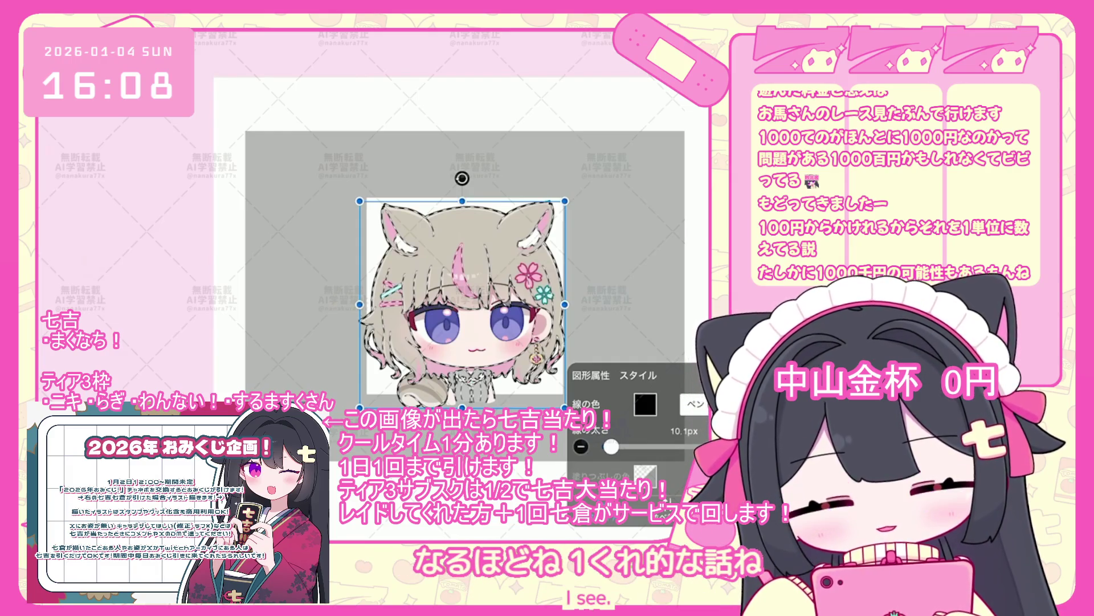
pyautogui.click(620, 468)
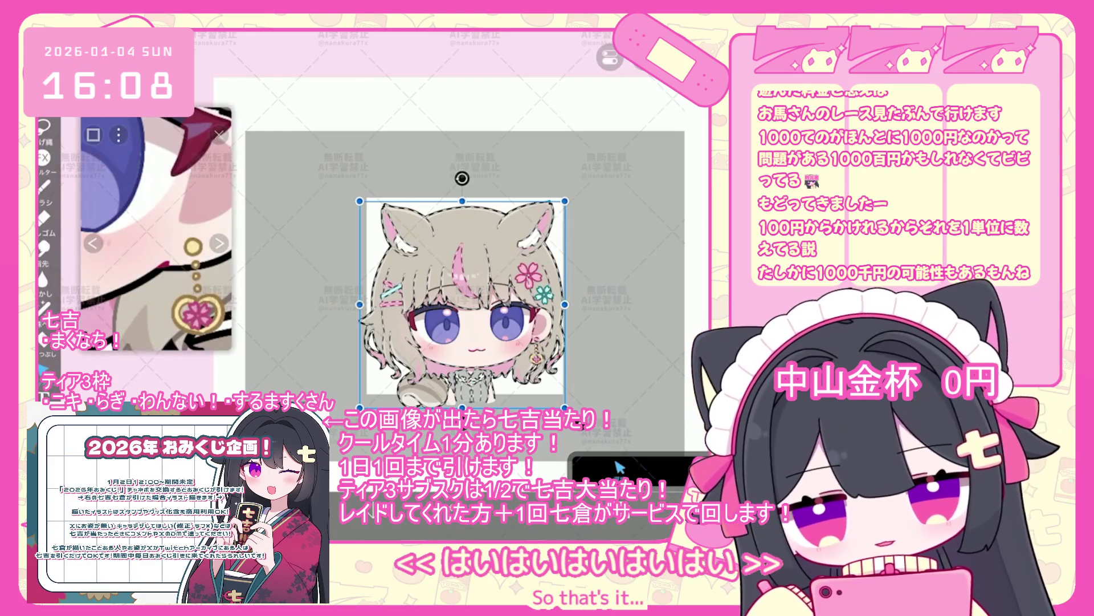
pyautogui.click(619, 468)
# - Zoom around the canvas to inspect the character's earring, hairpins and line art
pyautogui.scroll(3, 445, 290)
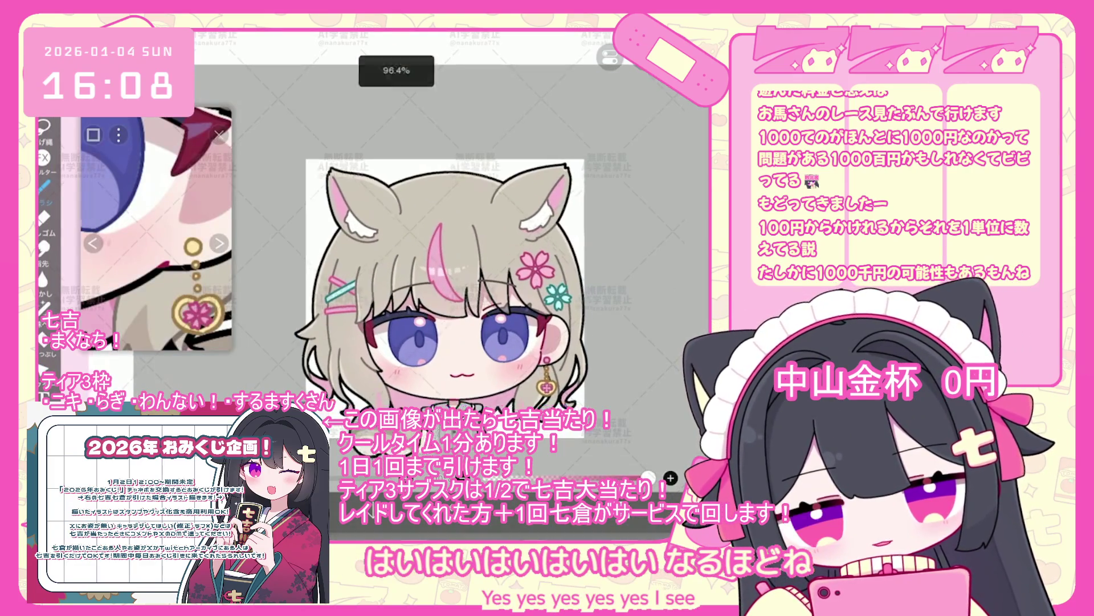
pyautogui.click(649, 476)
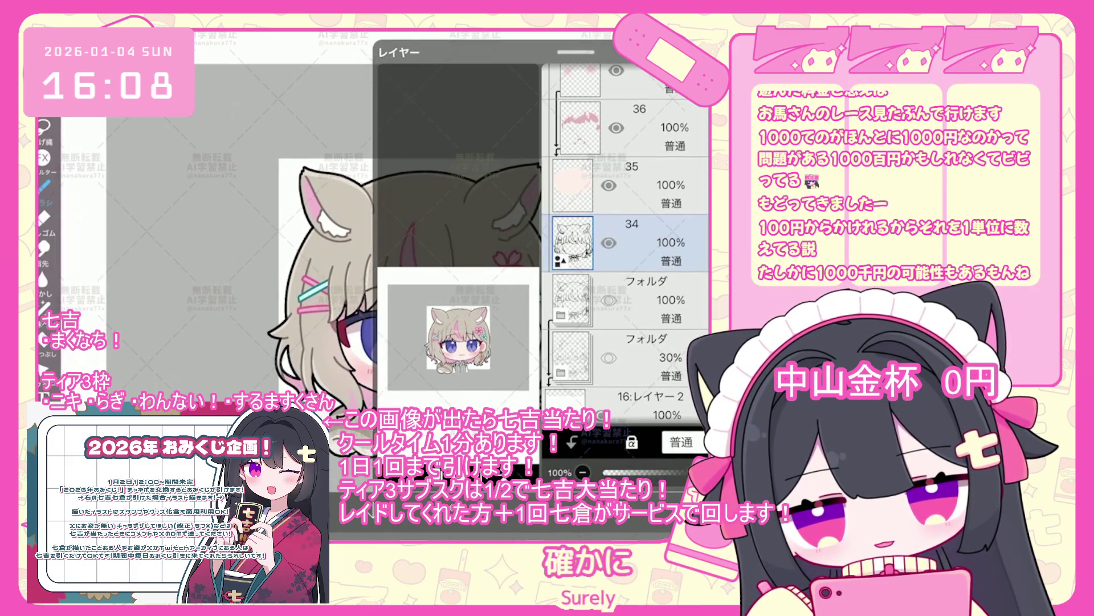
pyautogui.click(648, 476)
pyautogui.scroll(1, 445, 291)
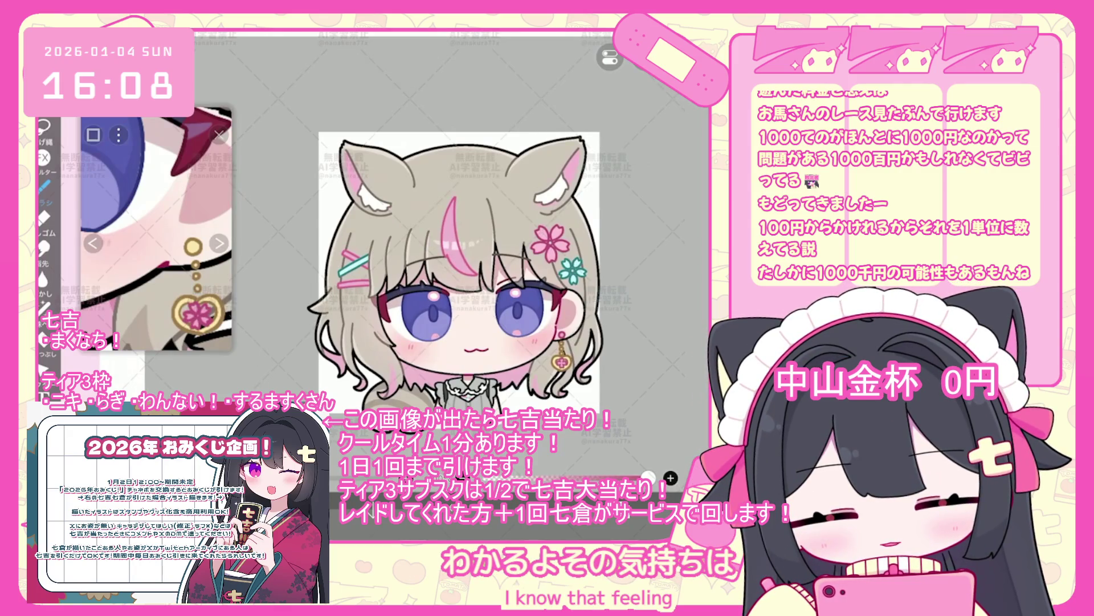
pyautogui.scroll(1, 436, 277)
pyautogui.scroll(-5, 156, 228)
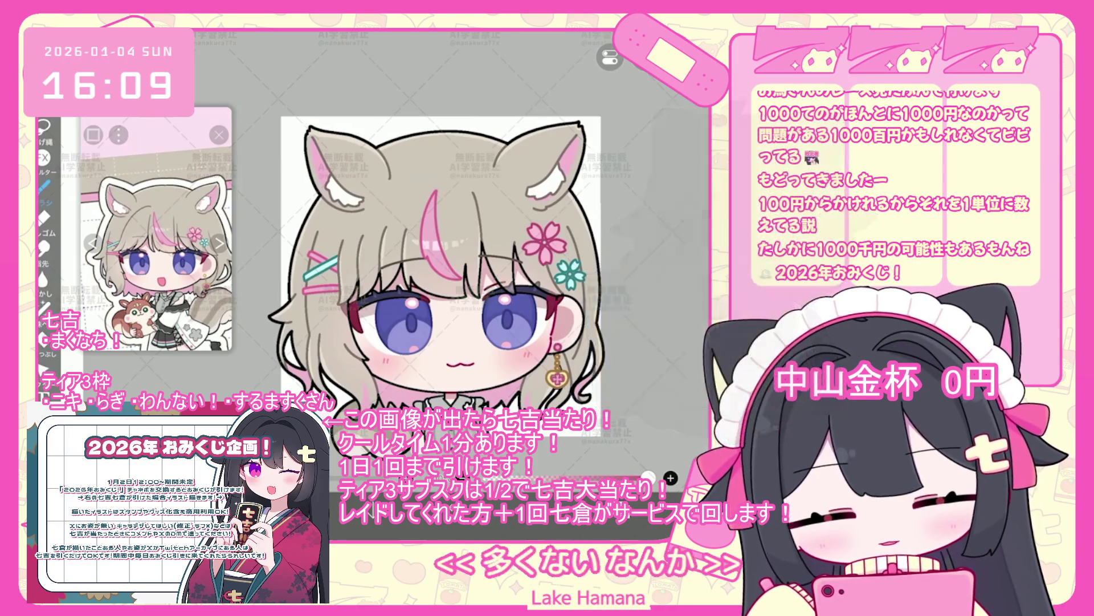
pyautogui.scroll(5, 627, 239)
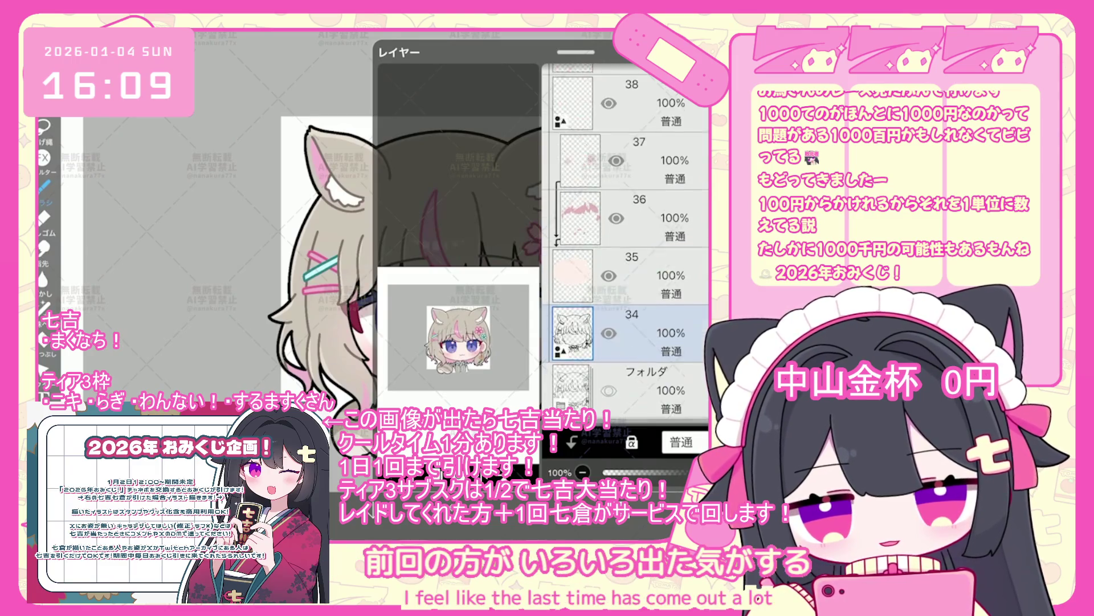
pyautogui.scroll(10, 627, 239)
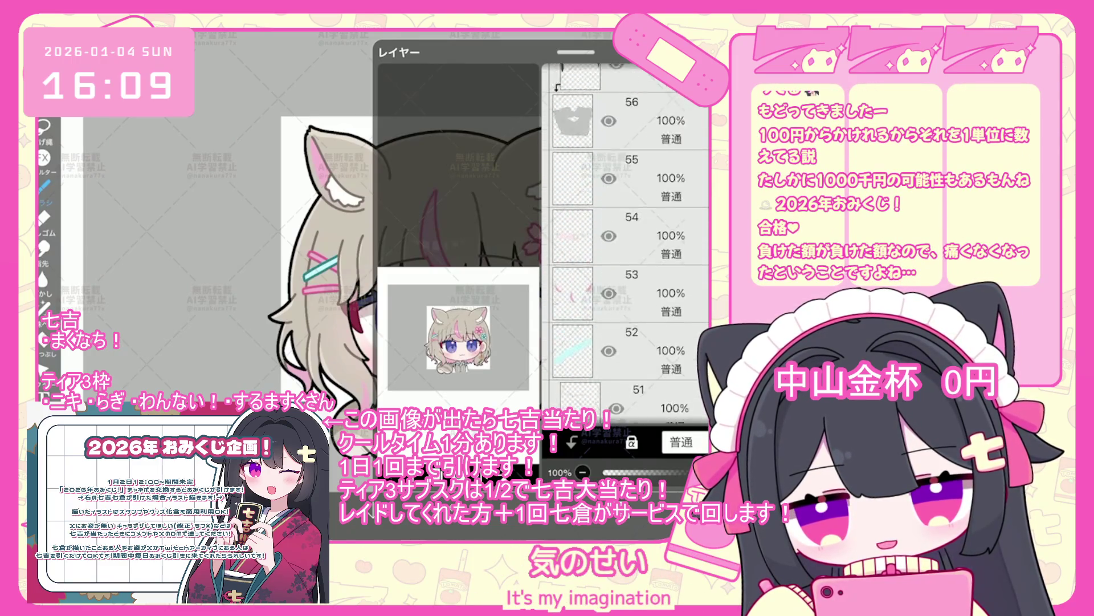
pyautogui.scroll(1, 627, 240)
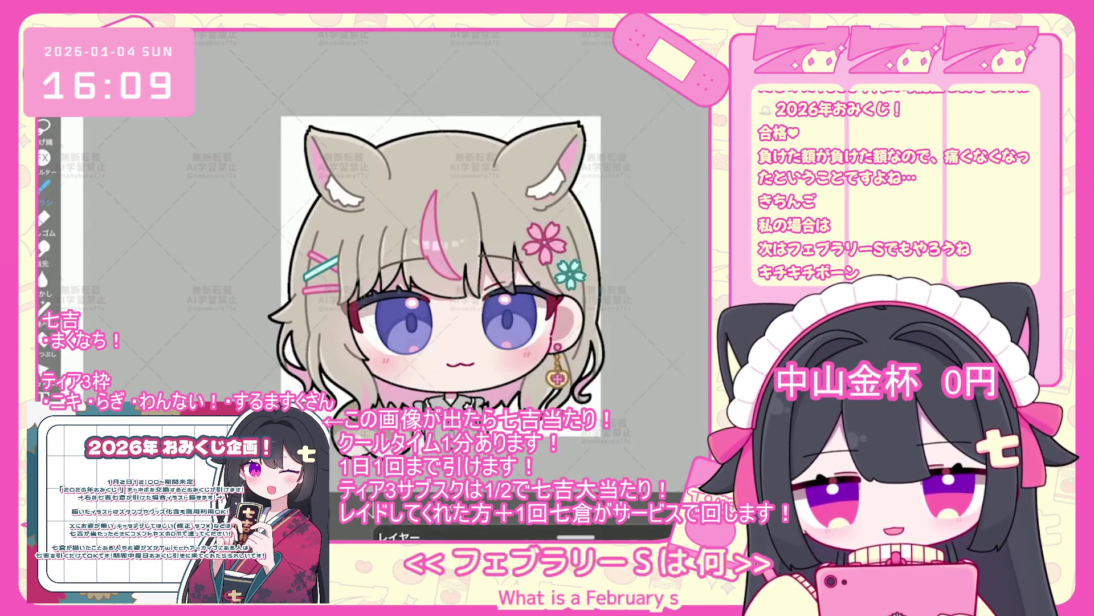
# - Select layer 50 in the layer list
pyautogui.scroll(3, 424, 256)
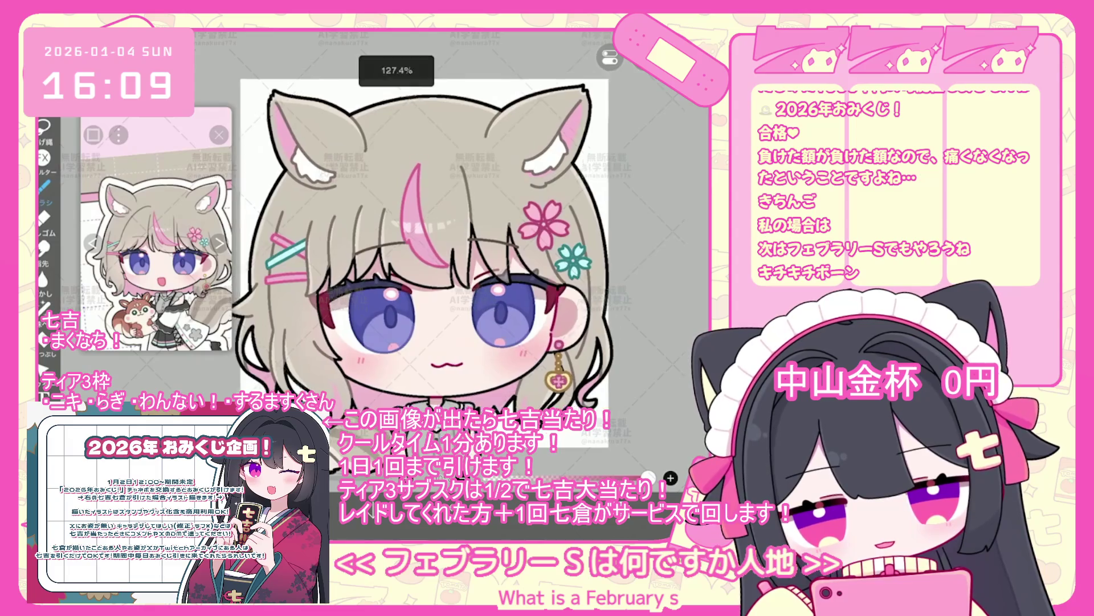
pyautogui.scroll(-3, 425, 257)
pyautogui.scroll(5, 627, 228)
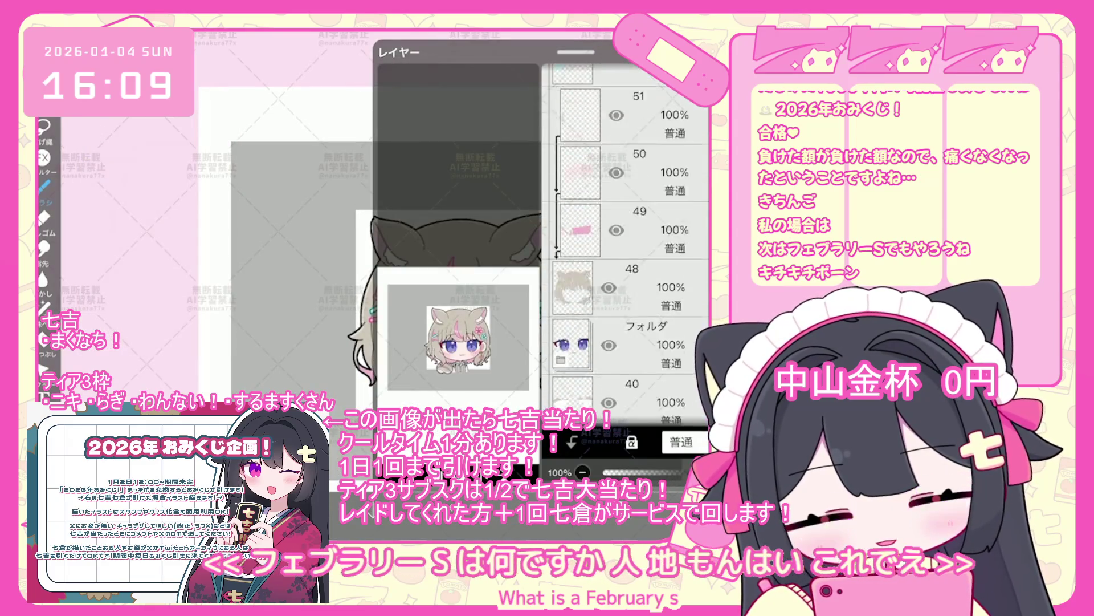
pyautogui.click(627, 266)
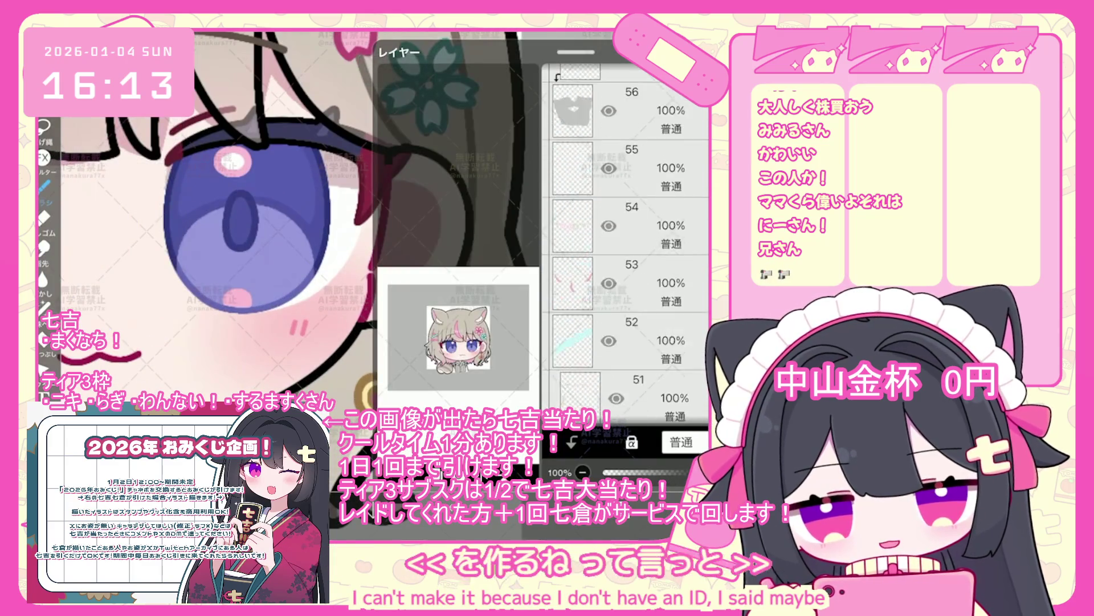
pyautogui.scroll(5, 625, 245)
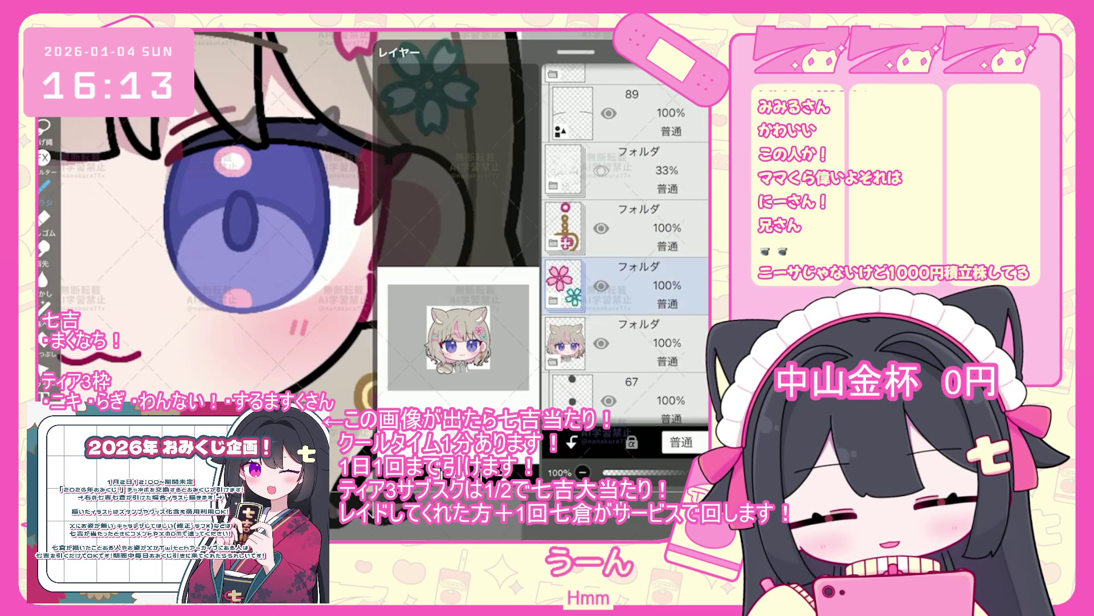
# - Select layer 66, resume painting with the sampled gold, and undo the last stroke
pyautogui.scroll(-5, 626, 245)
pyautogui.click(627, 242)
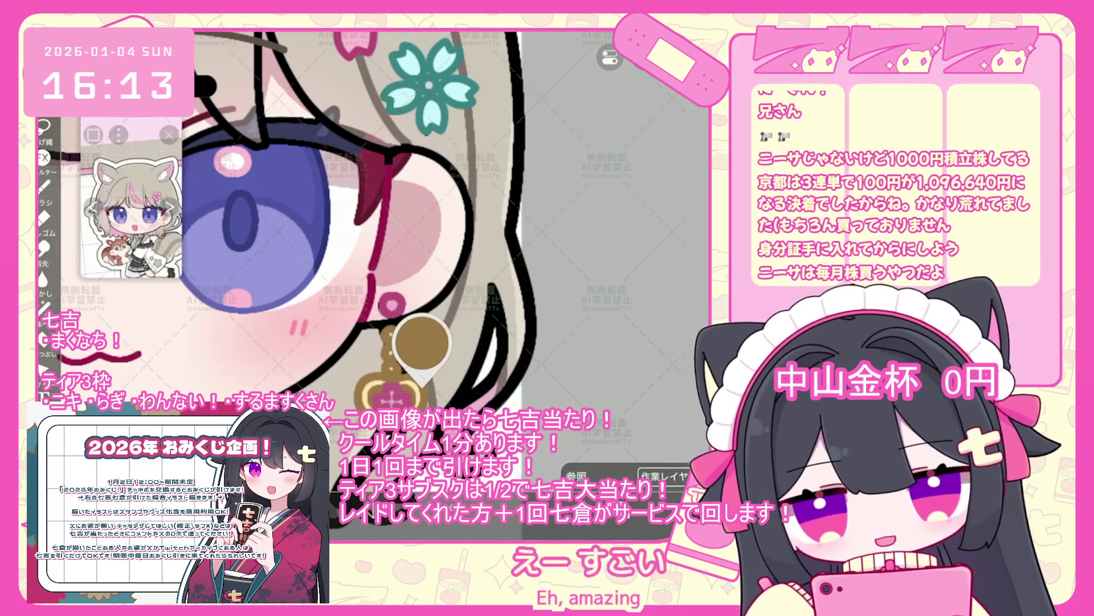
pyautogui.click(422, 383)
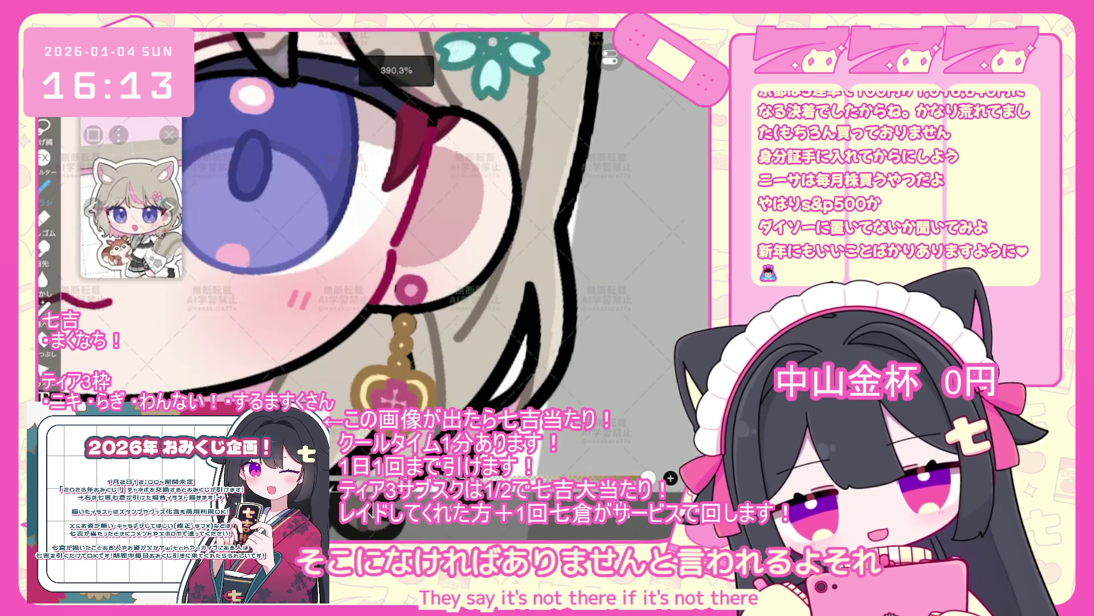
pyautogui.hotkey('ctrl', 'z')
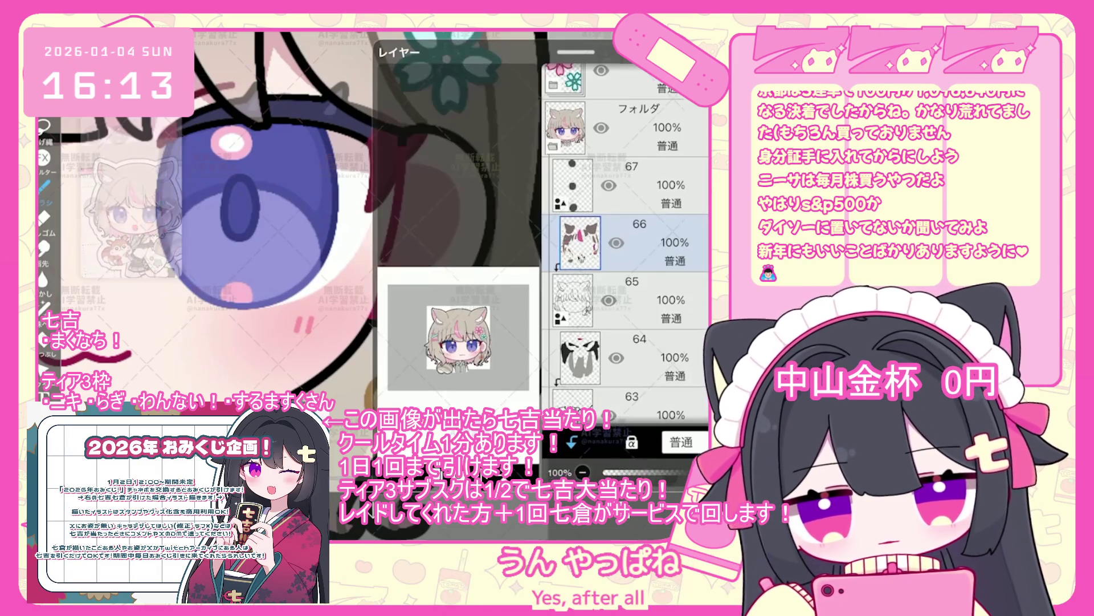
# - Select the earring folder and expand it to show its layers
pyautogui.scroll(5, 627, 245)
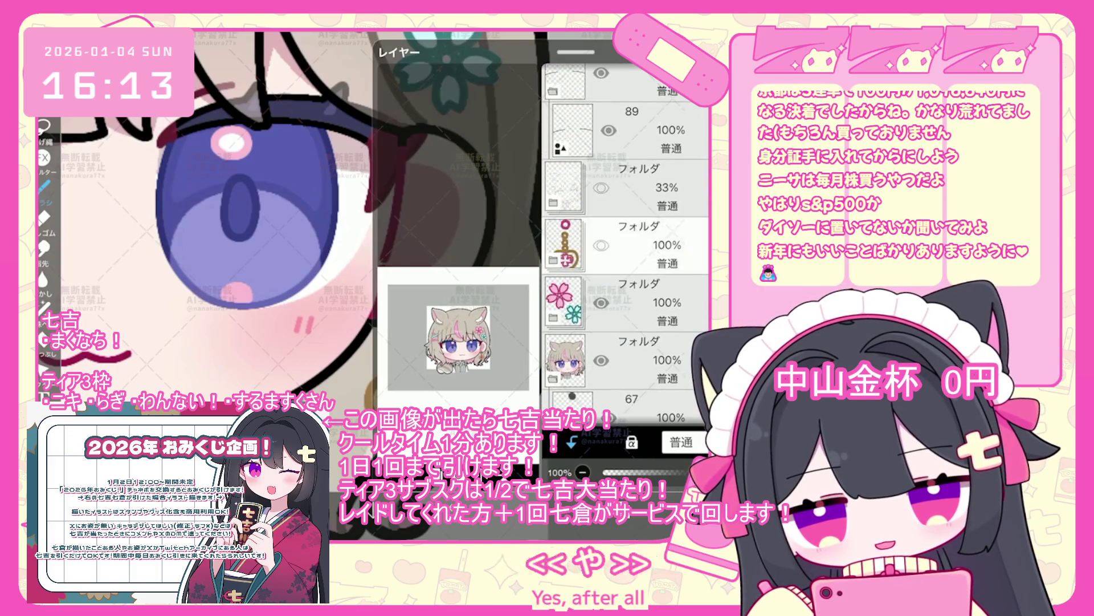
pyautogui.click(627, 245)
pyautogui.click(552, 259)
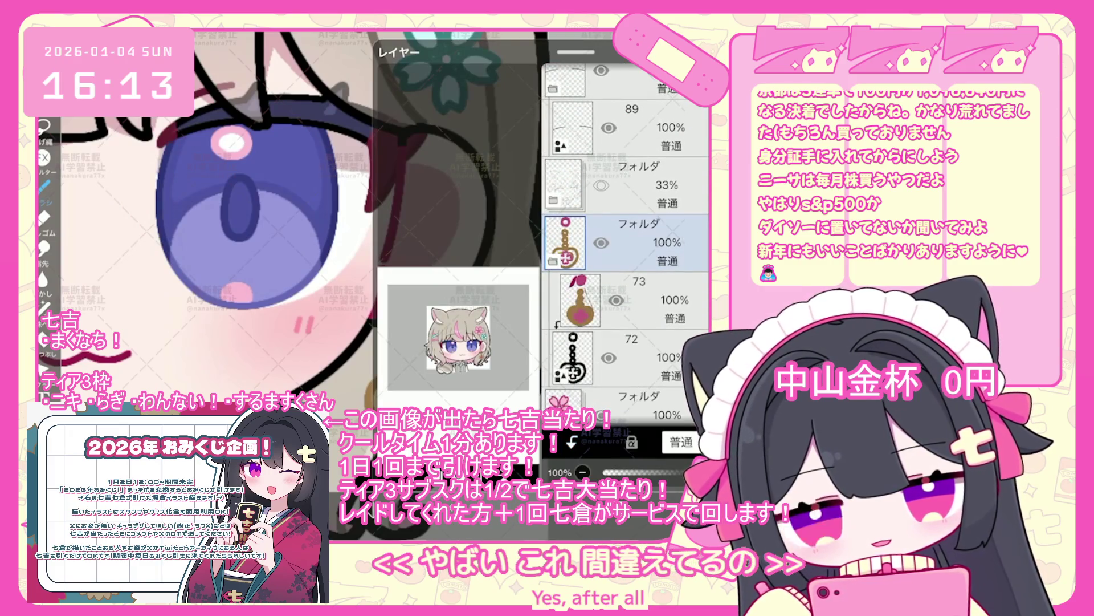
# - Select layer 65, undo the last brush stroke, and pick the gold earring shape
pyautogui.scroll(-5, 627, 245)
pyautogui.click(627, 325)
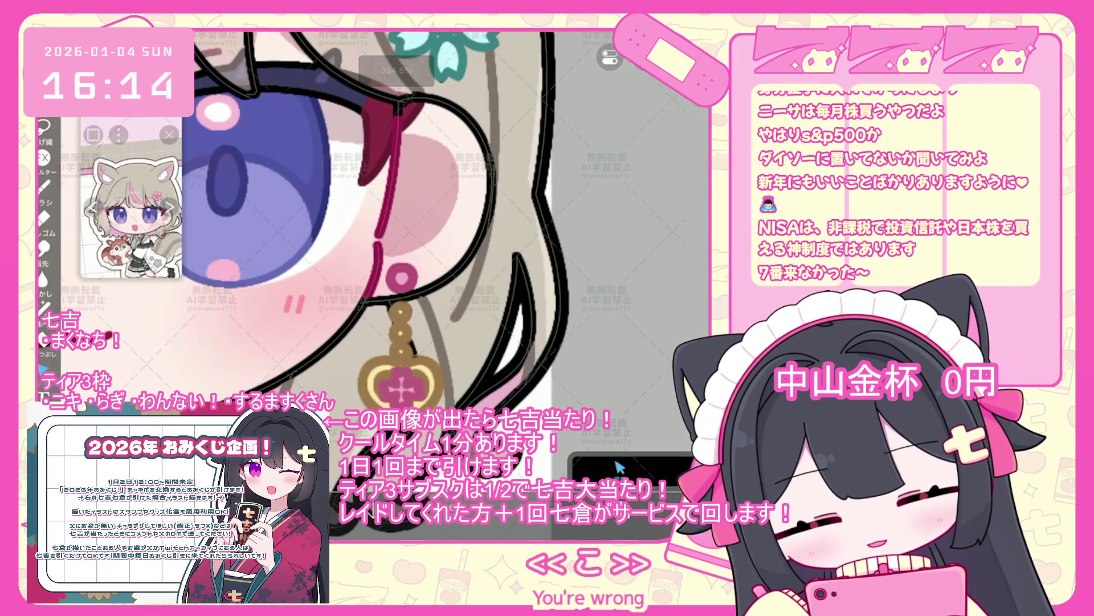
pyautogui.hotkey('ctrl', 'z')
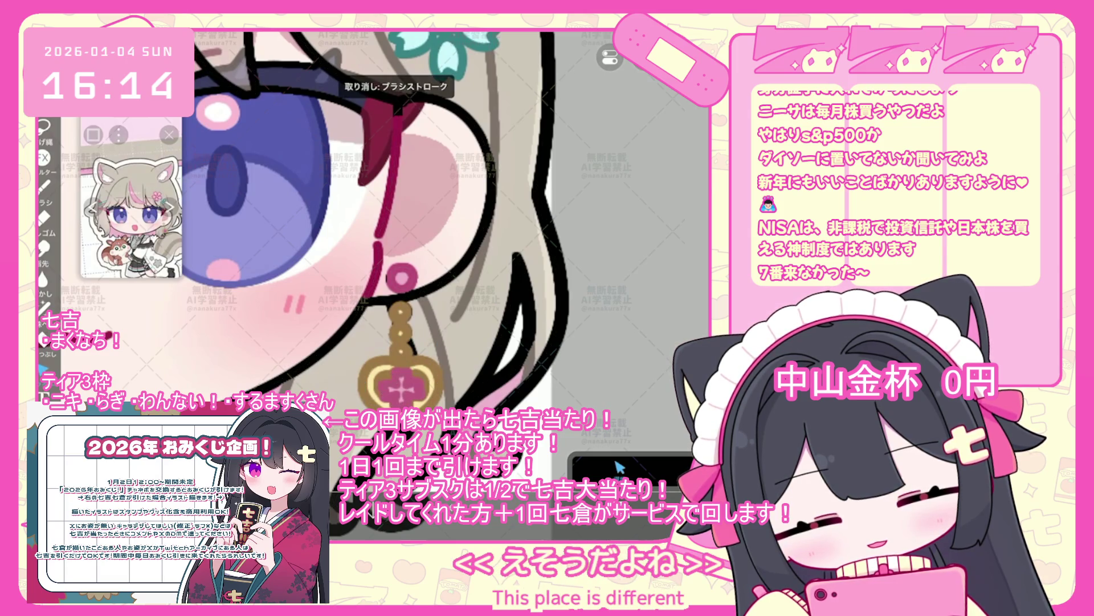
pyautogui.click(573, 300)
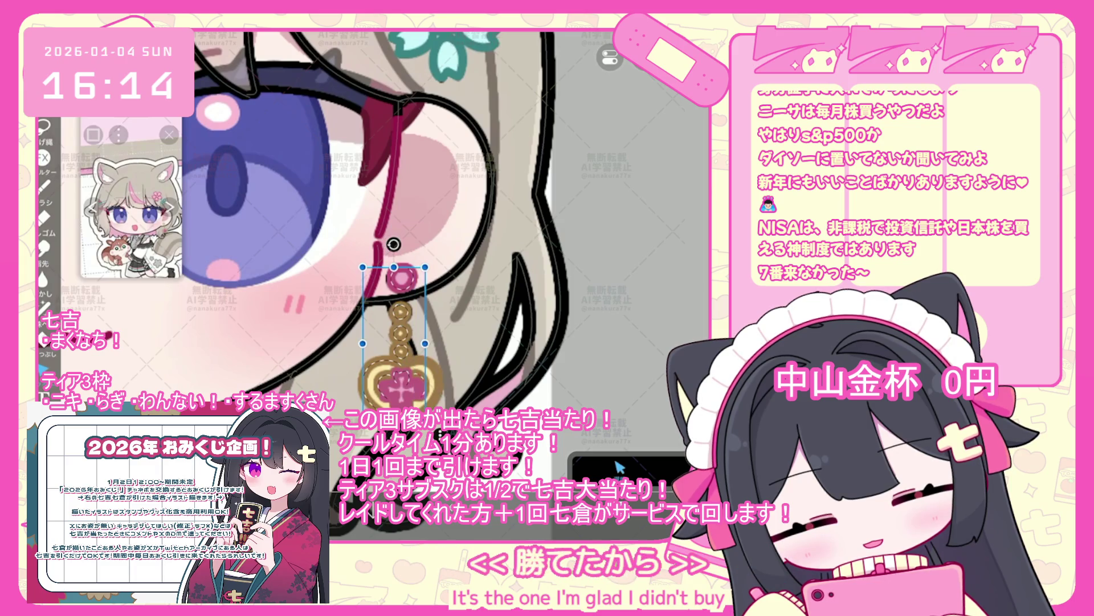
# - Add the pink ring to the earring selection and raise its line width from 3 to 4
pyautogui.click(401, 277)
pyautogui.click(619, 467)
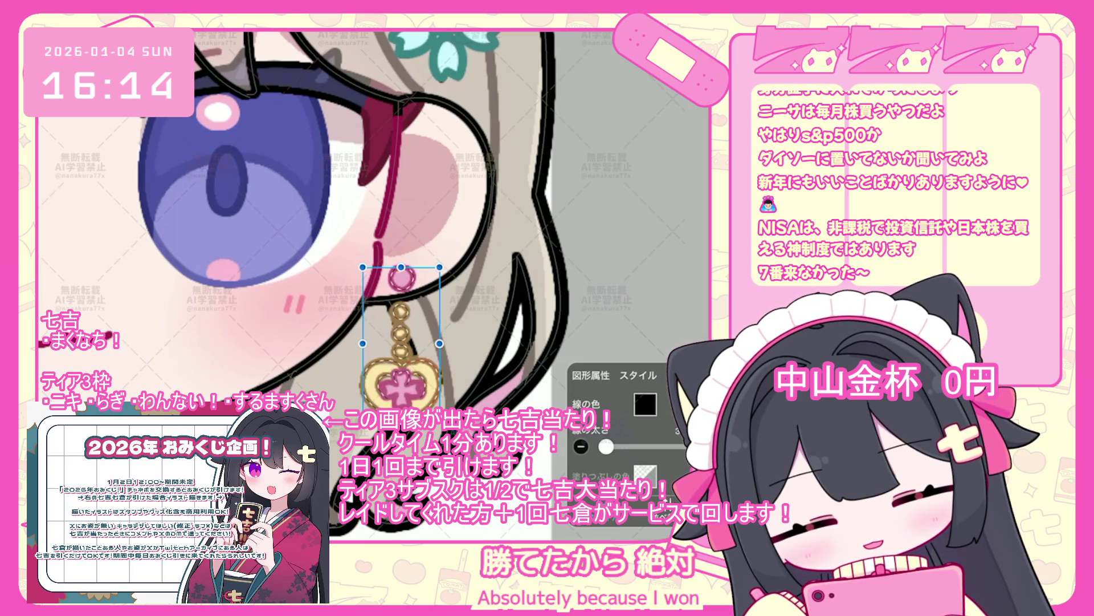
pyautogui.moveTo(605, 446); pyautogui.dragTo(607, 446)
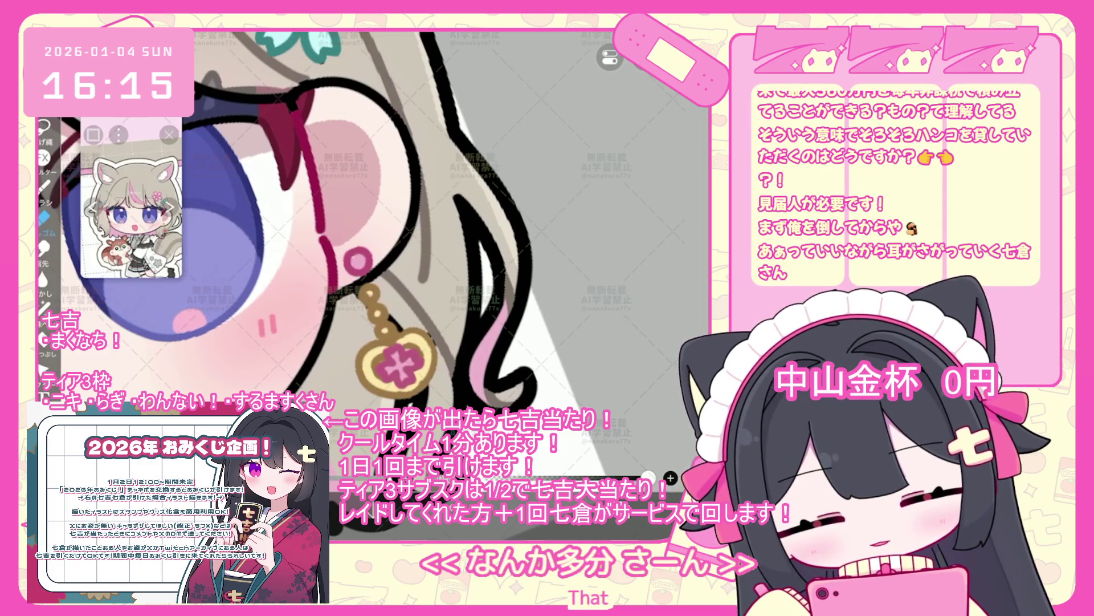
# - Switch back to the brush and undo the last brush stroke near the earring
pyautogui.scroll(2, 364, 228)
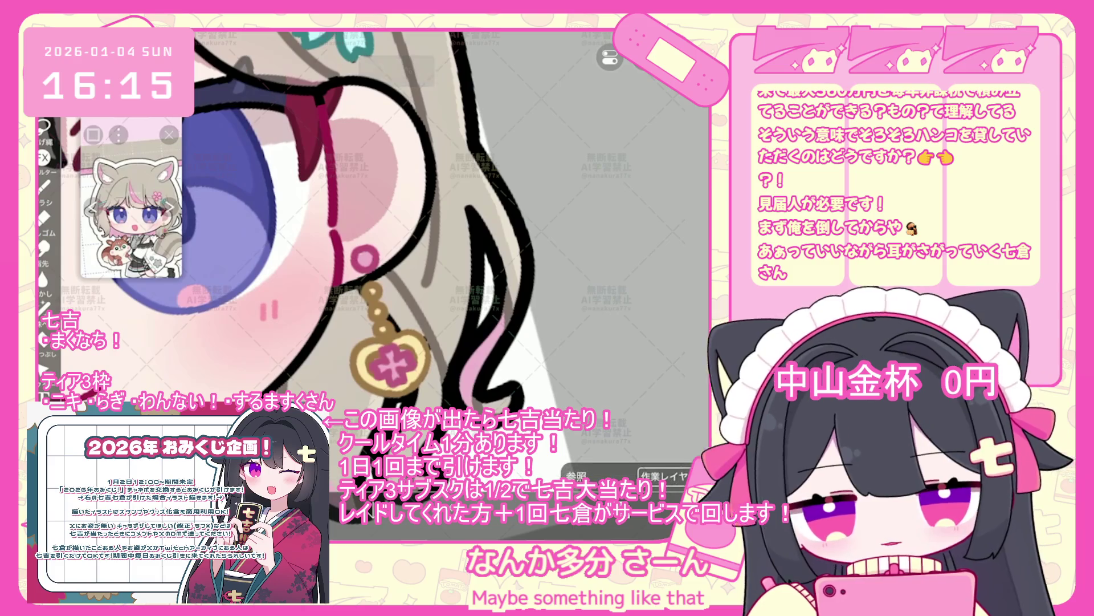
pyautogui.press('b')
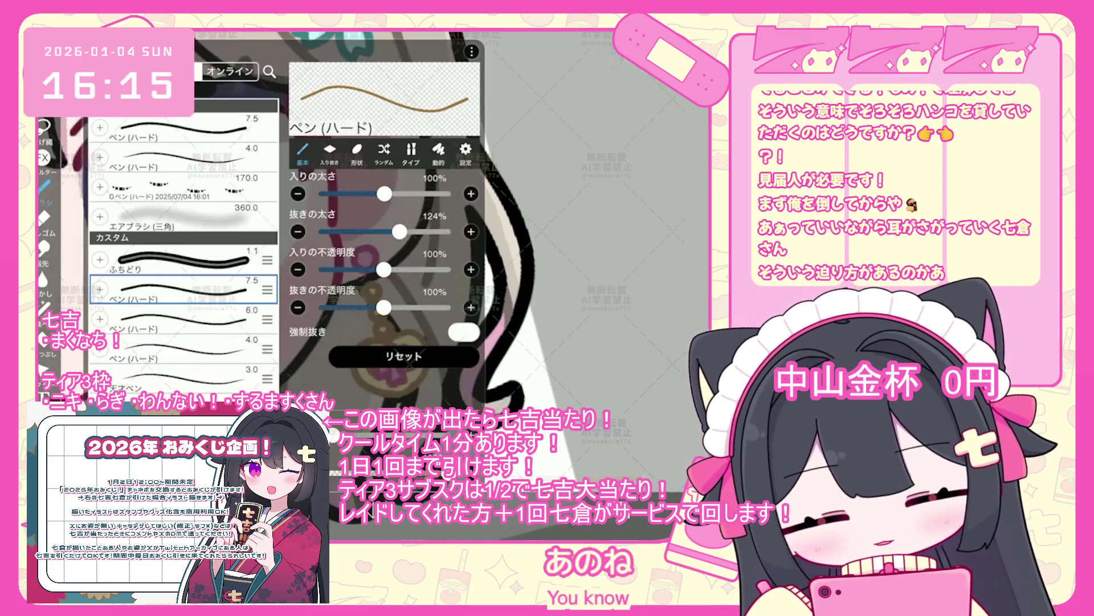
pyautogui.hotkey('ctrl', 'z')
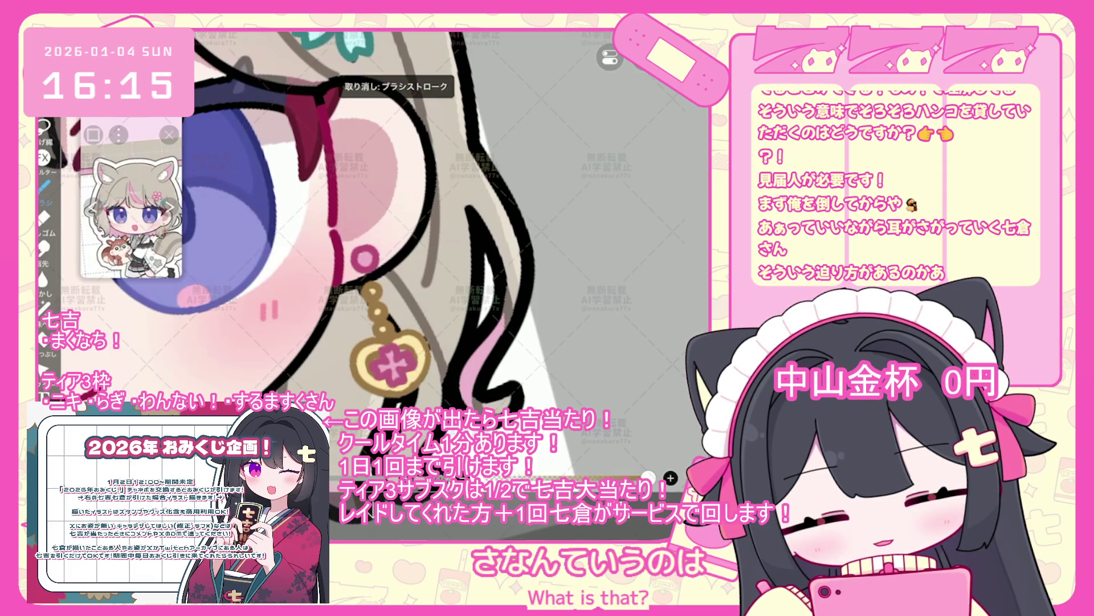
# - Select layer 48 from the layer list and zoom out
pyautogui.press('l')
pyautogui.scroll(-2, 627, 228)
pyautogui.scroll(-10, 627, 245)
pyautogui.click(629, 262)
pyautogui.press('l')
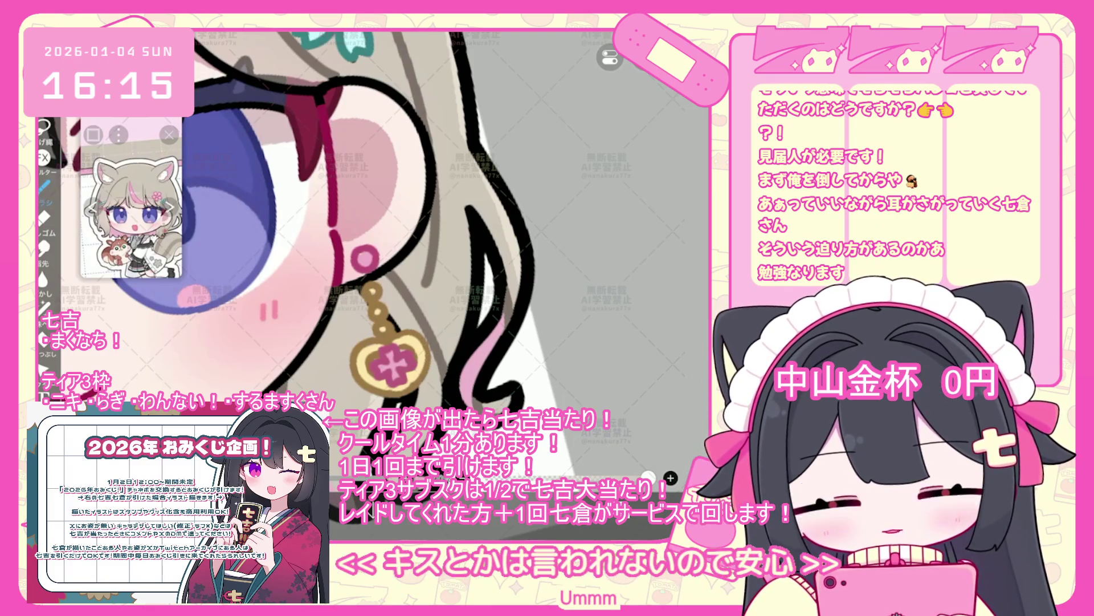
pyautogui.scroll(-5, 377, 228)
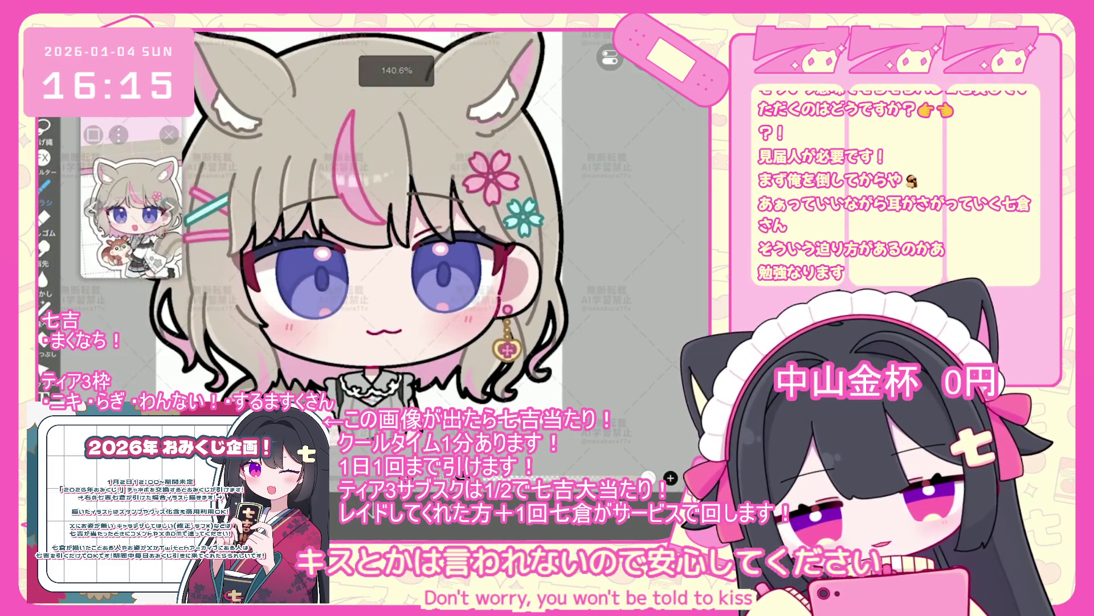
# - Select layer 66 and undo the latest brush stroke
pyautogui.scroll(-5, 627, 240)
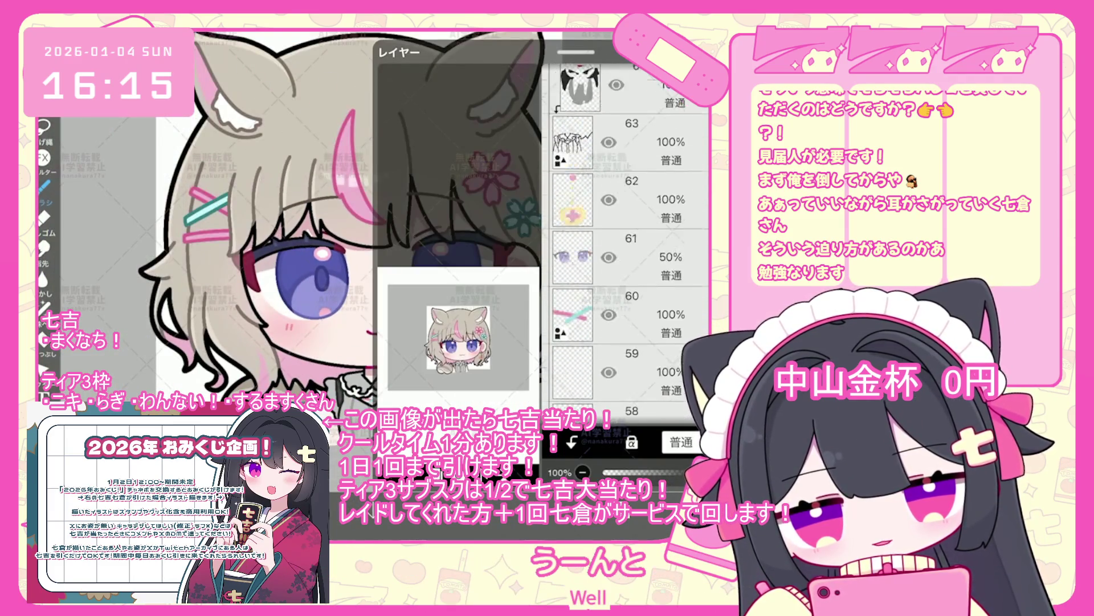
pyautogui.scroll(3, 624, 245)
pyautogui.click(656, 308)
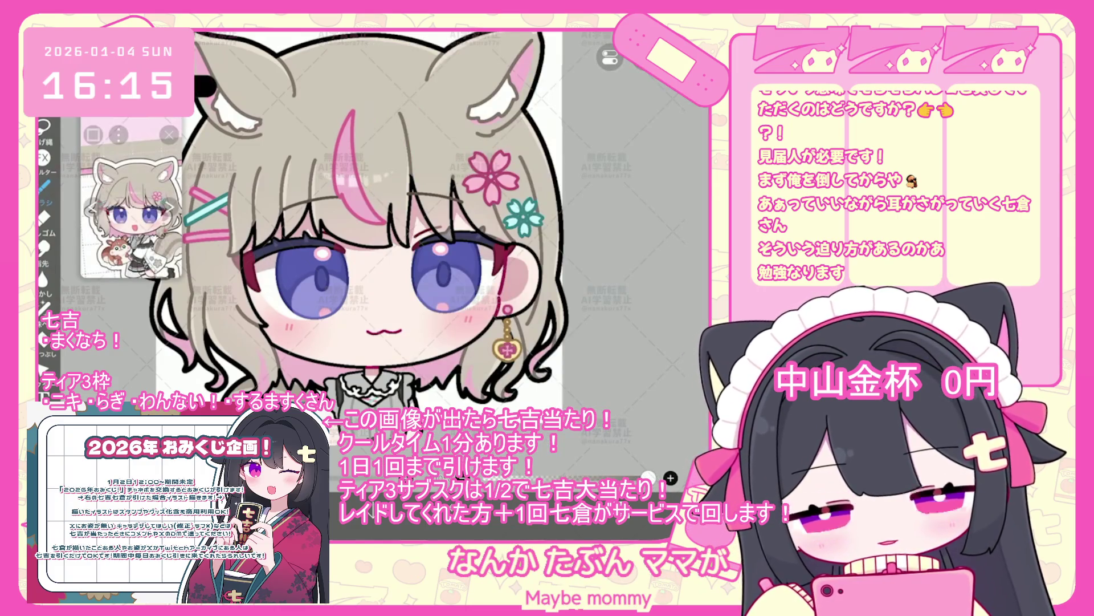
pyautogui.scroll(5, 513, 320)
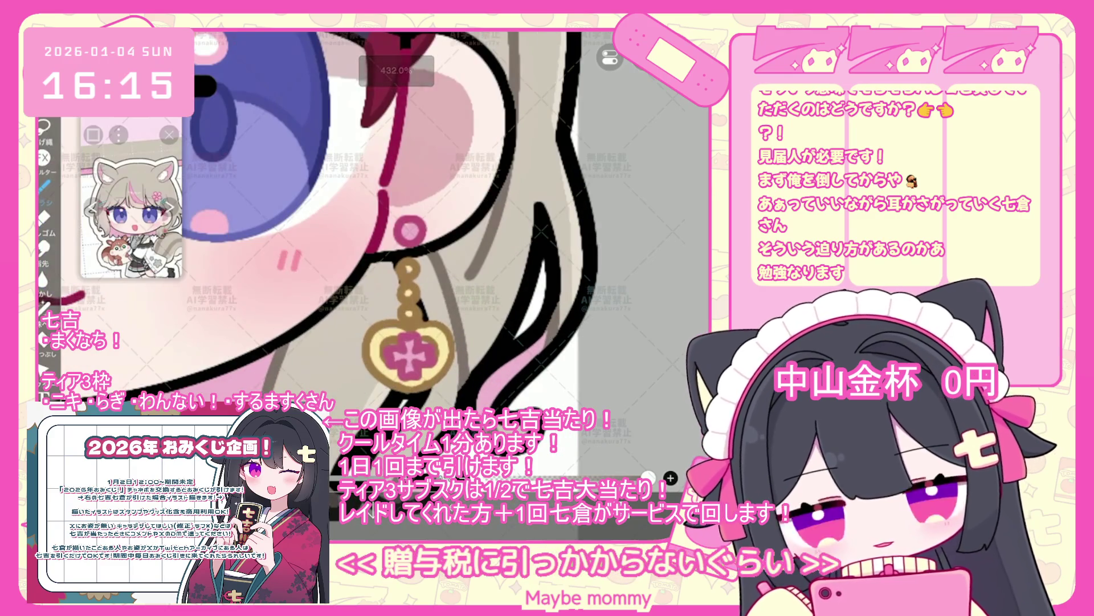
pyautogui.hotkey('ctrl', 'z')
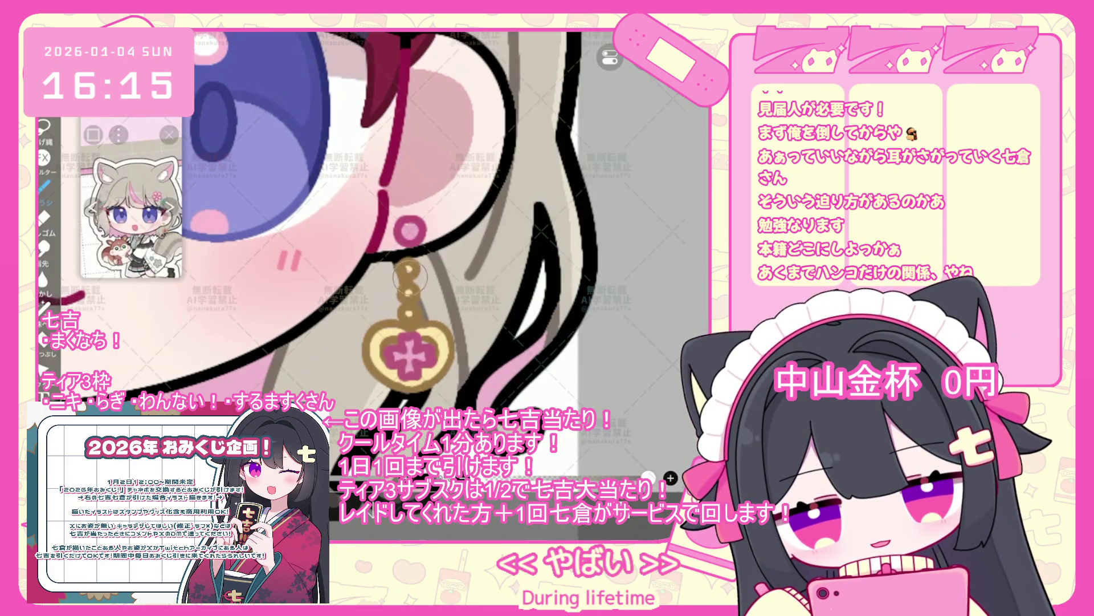
# - Scroll down the layer list and make layer 55 the working layer
pyautogui.scroll(-5, 342, 228)
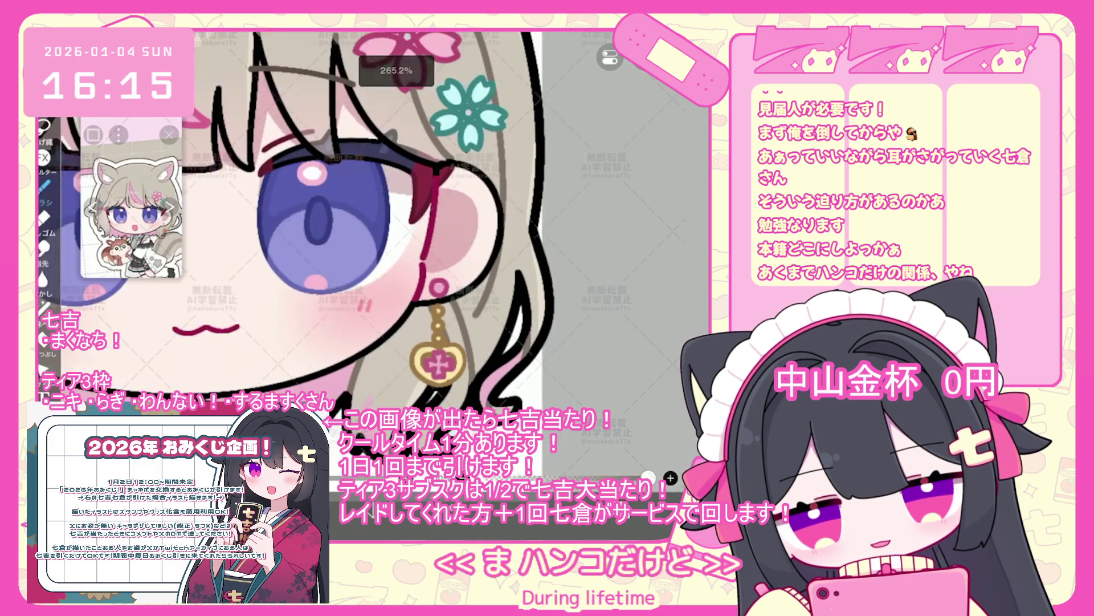
pyautogui.scroll(-5, 364, 228)
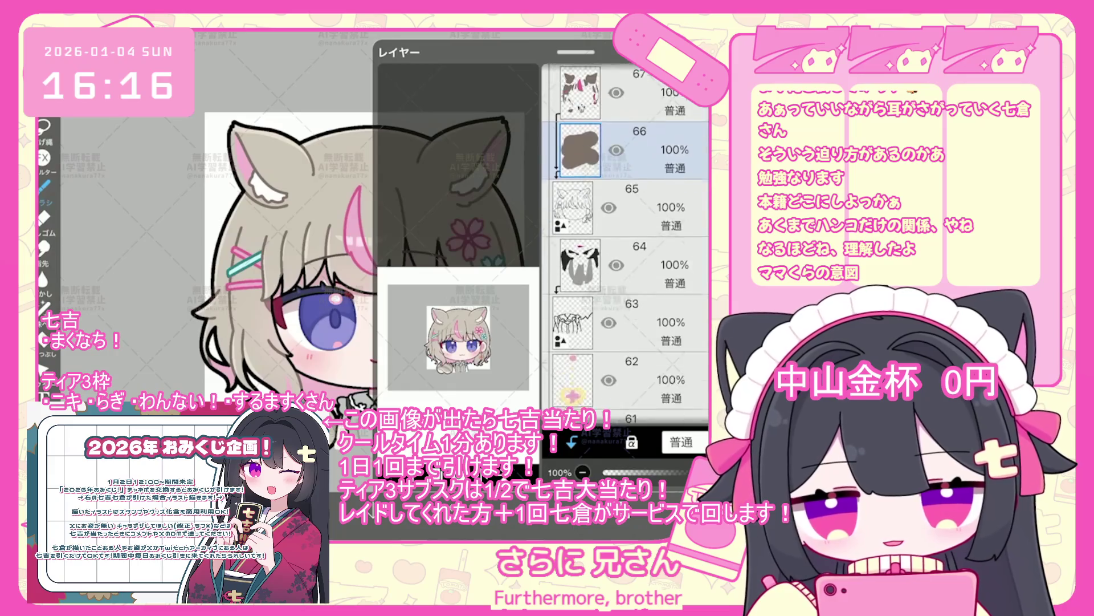
pyautogui.scroll(-9, 625, 243)
pyautogui.scroll(-2, 626, 244)
pyautogui.click(627, 201)
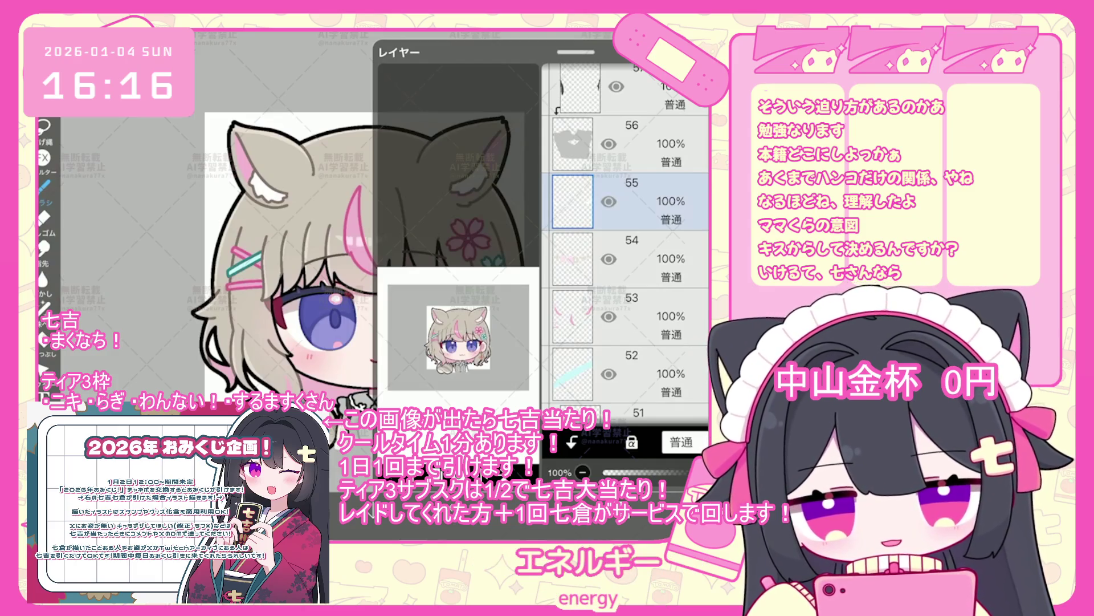
# - Make layer 34 the working layer and return to the canvas
pyautogui.scroll(-3, 388, 285)
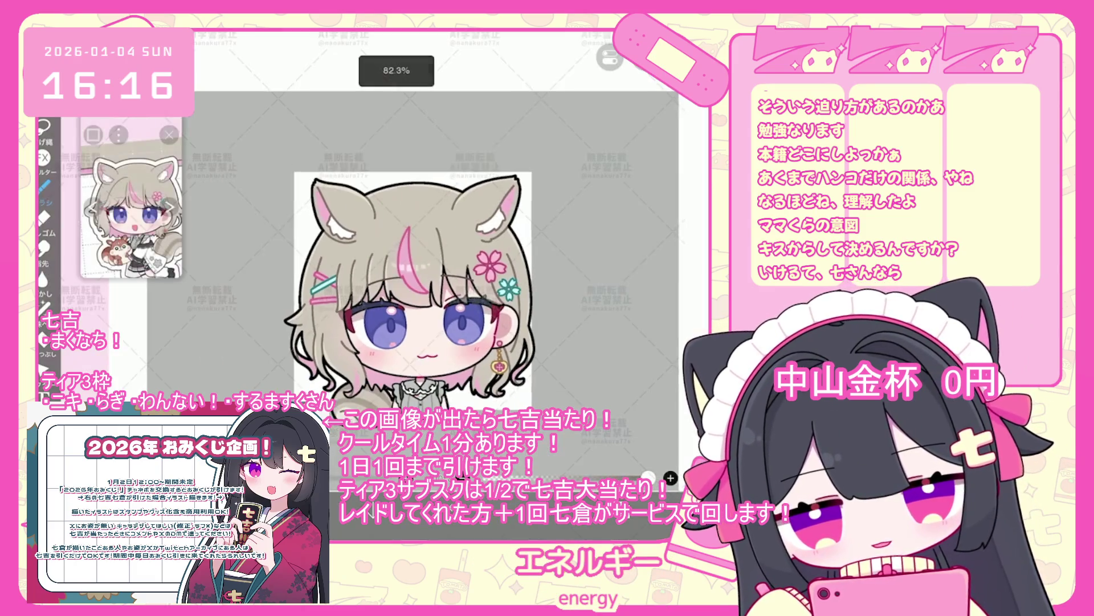
pyautogui.scroll(10, 626, 246)
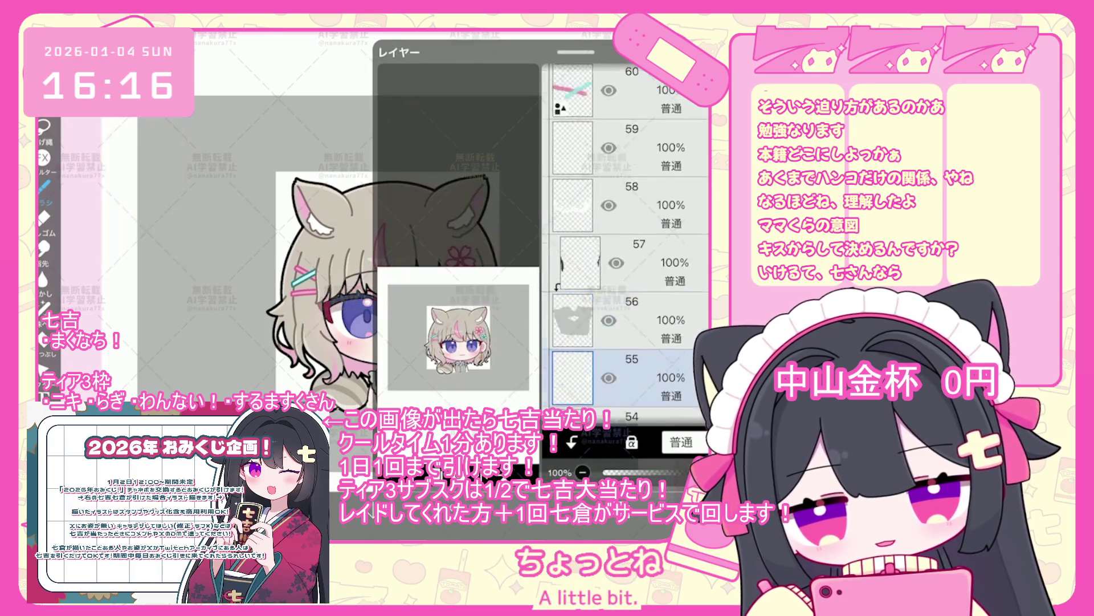
pyautogui.scroll(5, 626, 245)
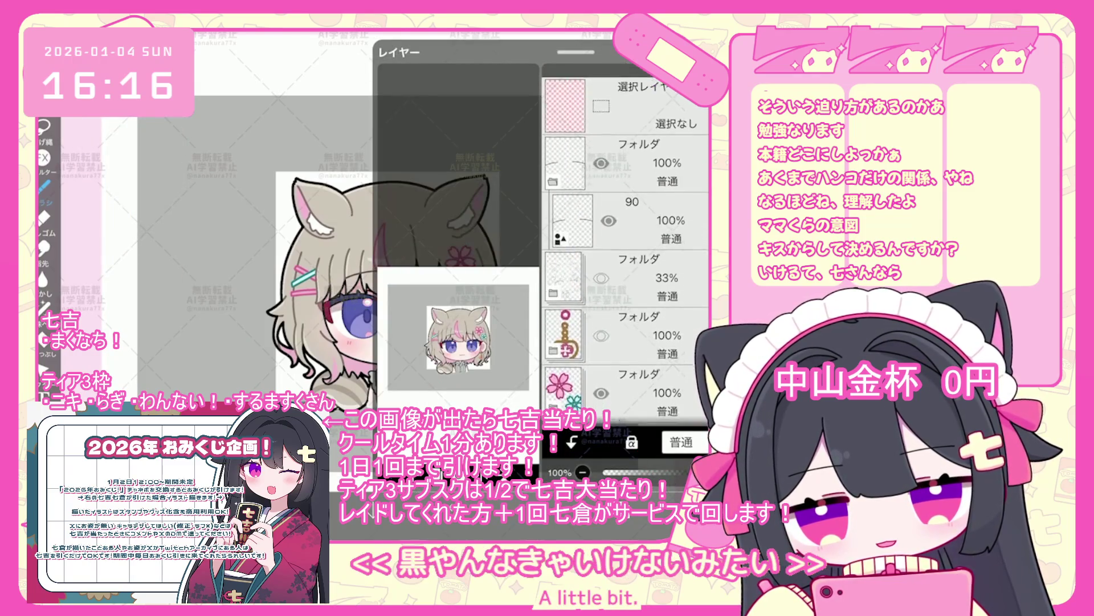
pyautogui.scroll(-10, 626, 245)
pyautogui.scroll(-15, 626, 245)
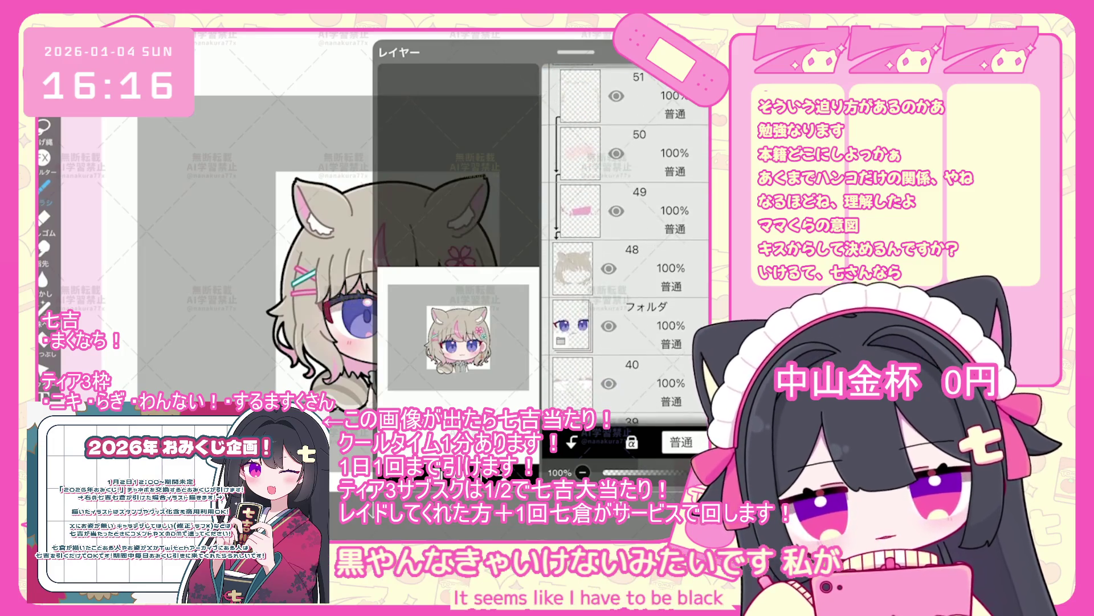
pyautogui.scroll(-3, 626, 245)
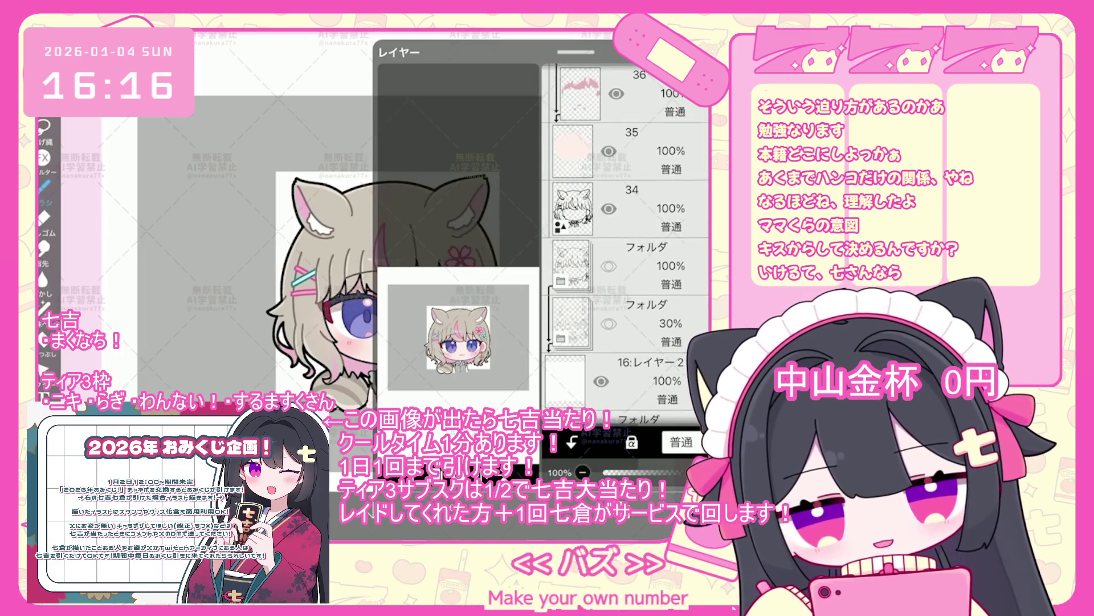
pyautogui.click(656, 208)
pyautogui.click(618, 467)
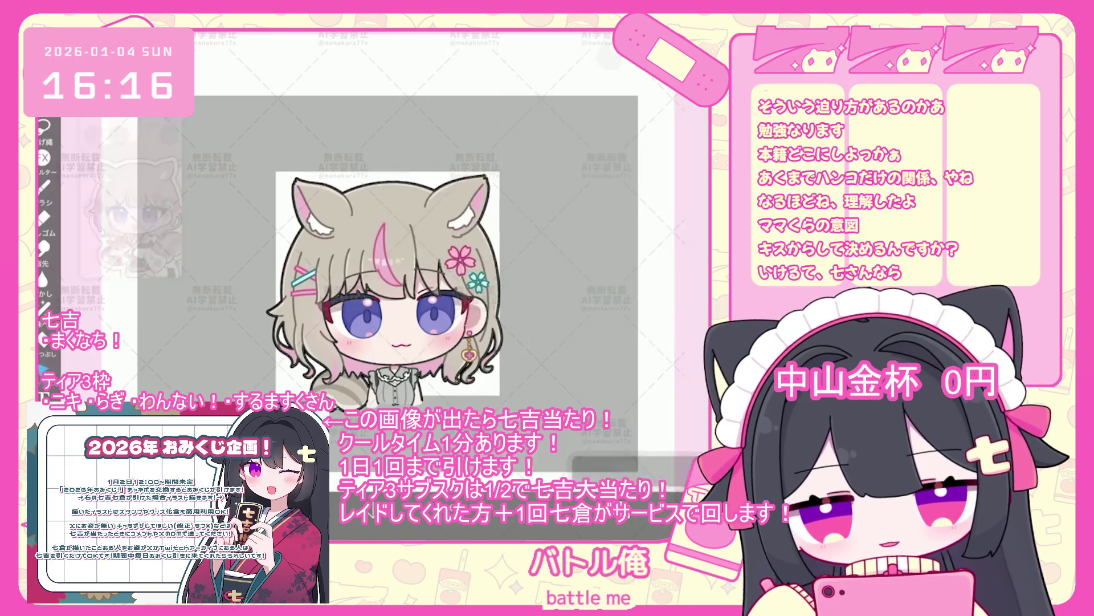
# - Open the selection's line style settings, transform the selected line art, then switch to the eraser
pyautogui.click(618, 467)
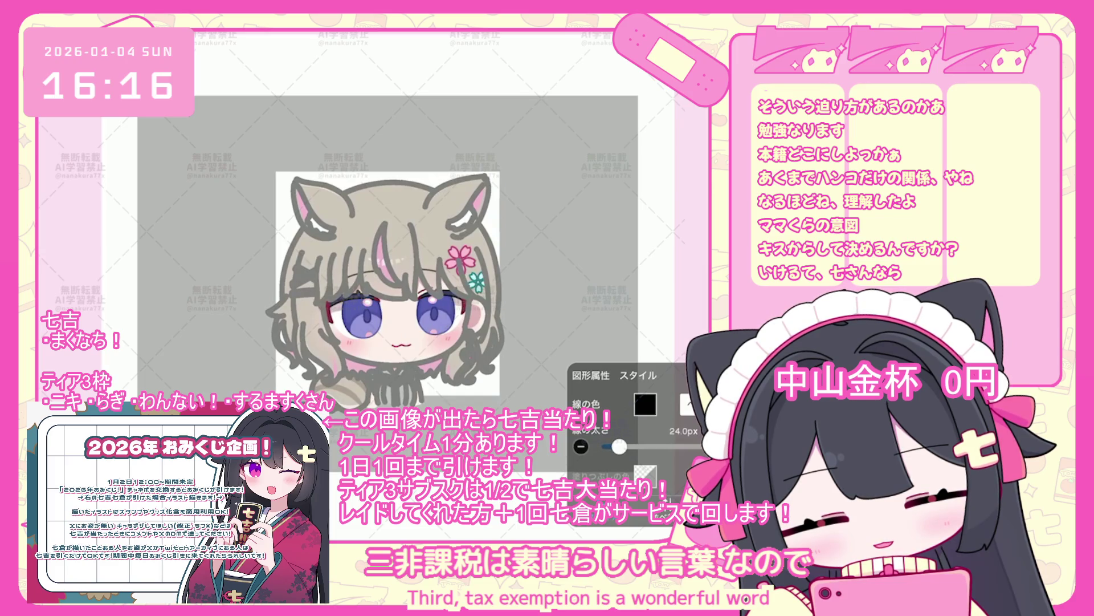
pyautogui.click(621, 467)
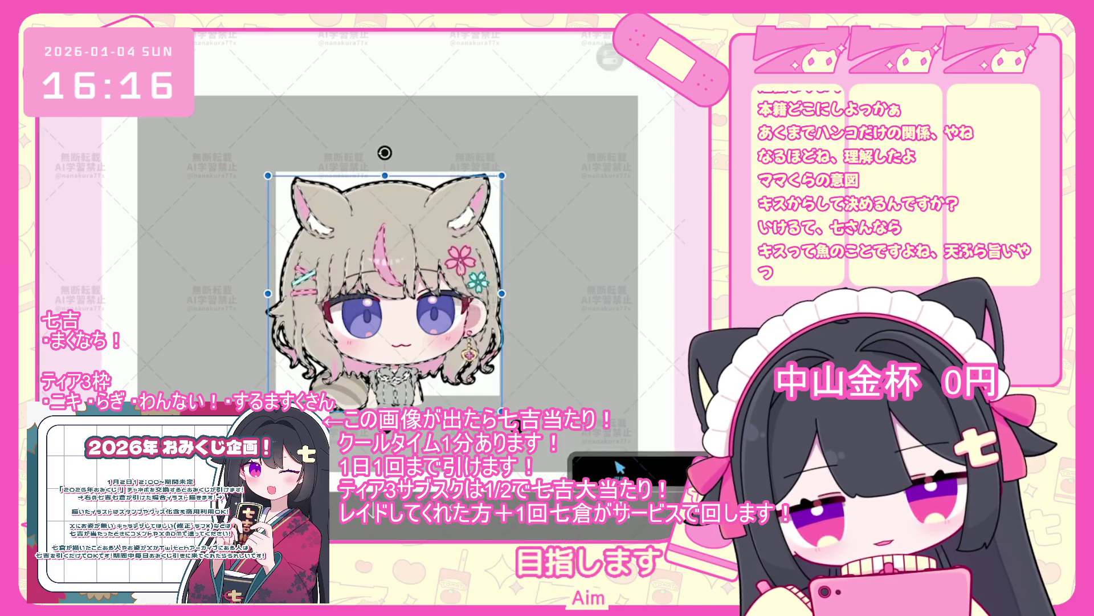
pyautogui.press('e')
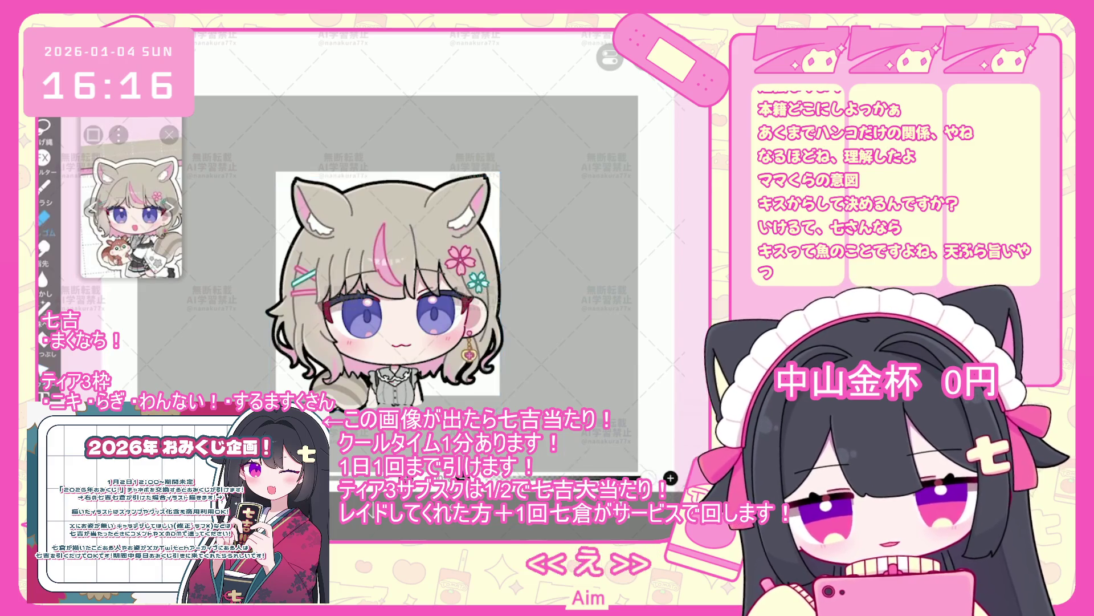
# - Make outline layer 65 the working layer and zoom back in on the face
pyautogui.scroll(3, 388, 308)
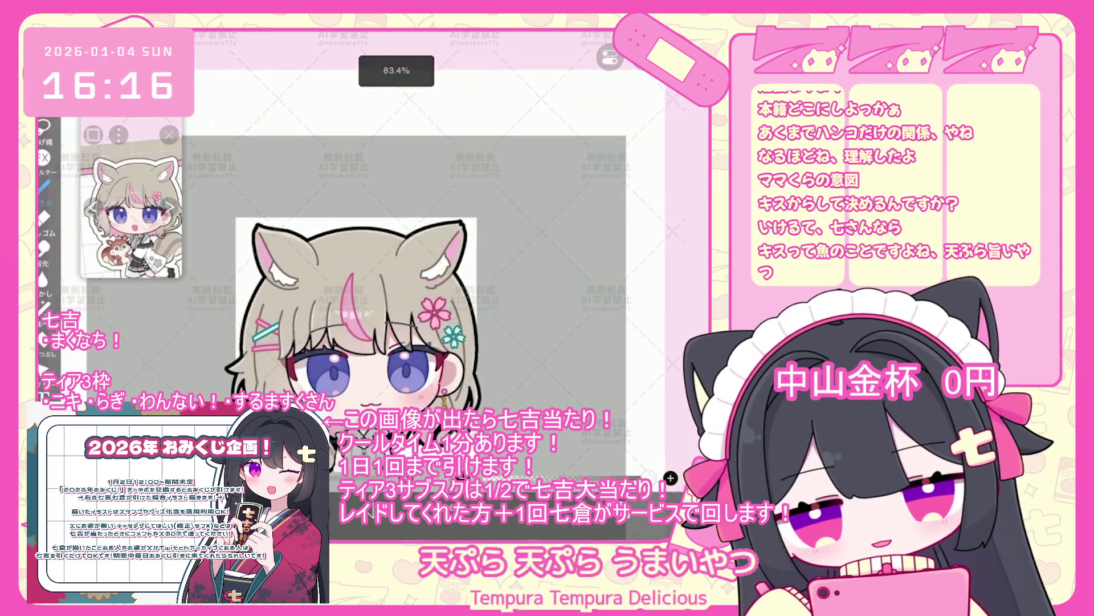
pyautogui.click(670, 478)
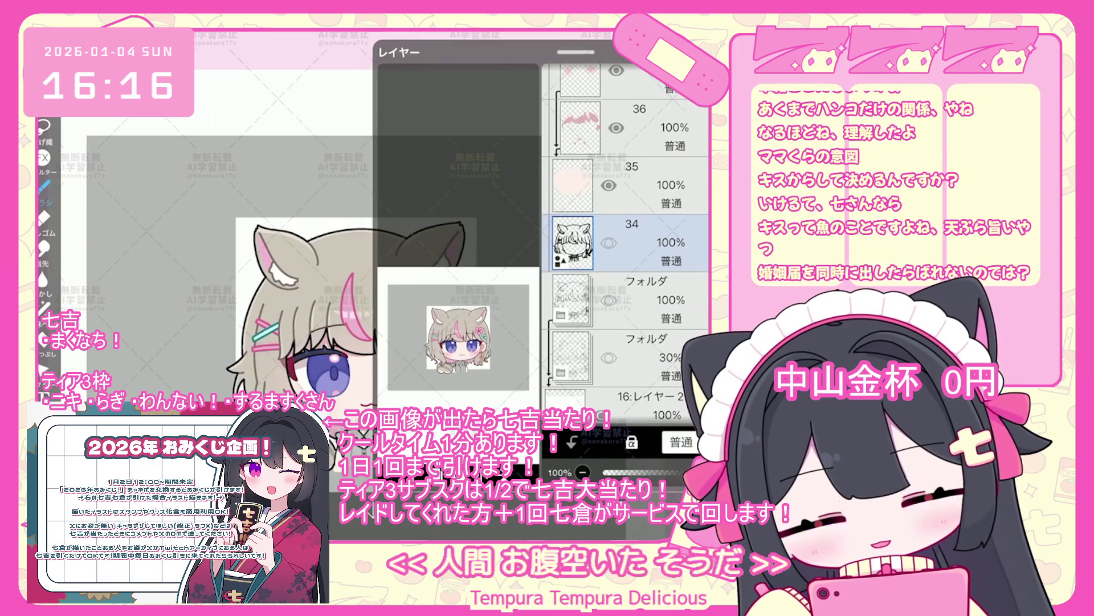
pyautogui.scroll(8, 627, 245)
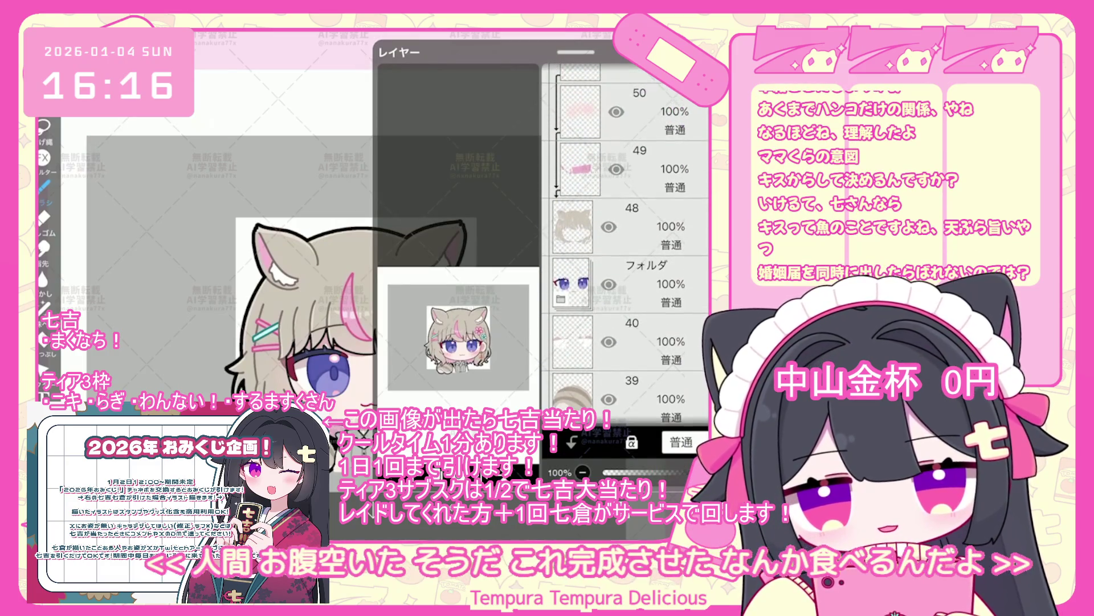
pyautogui.scroll(10, 627, 245)
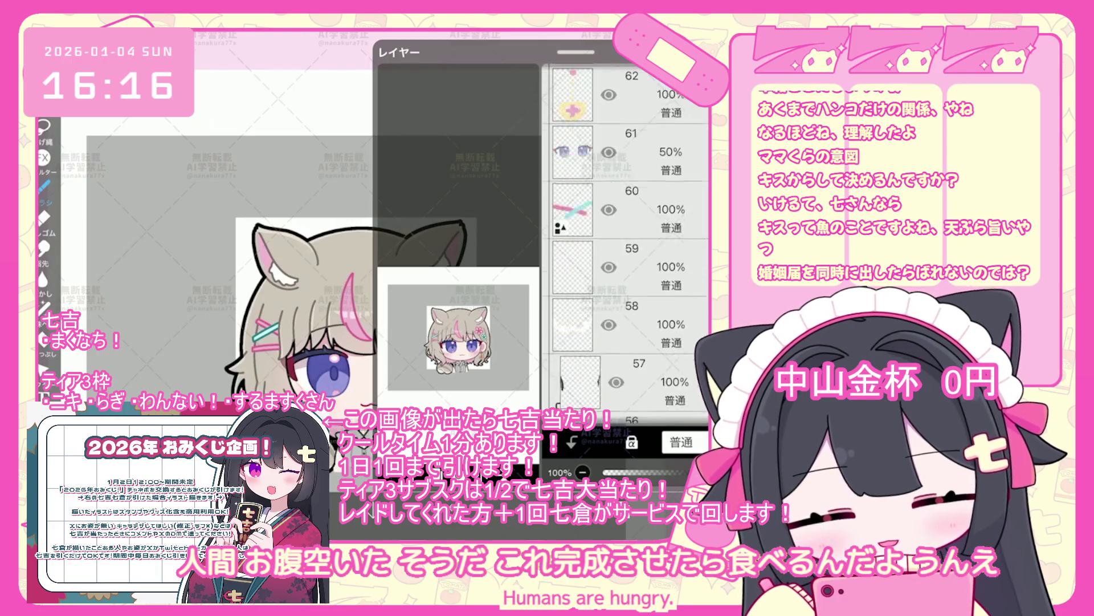
pyautogui.scroll(5, 627, 245)
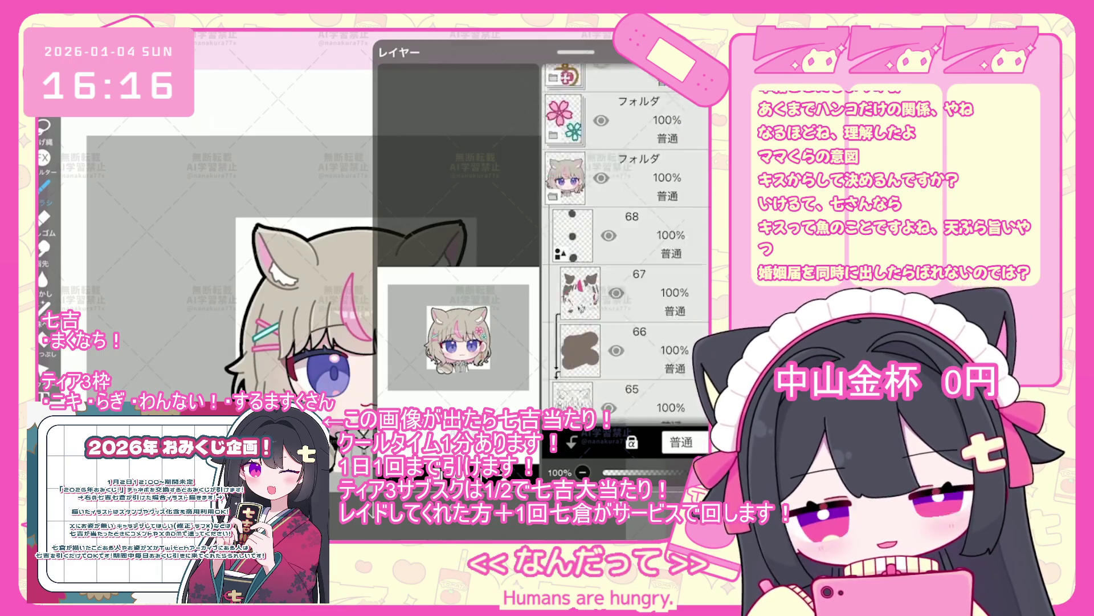
pyautogui.scroll(-2, 627, 245)
pyautogui.click(627, 211)
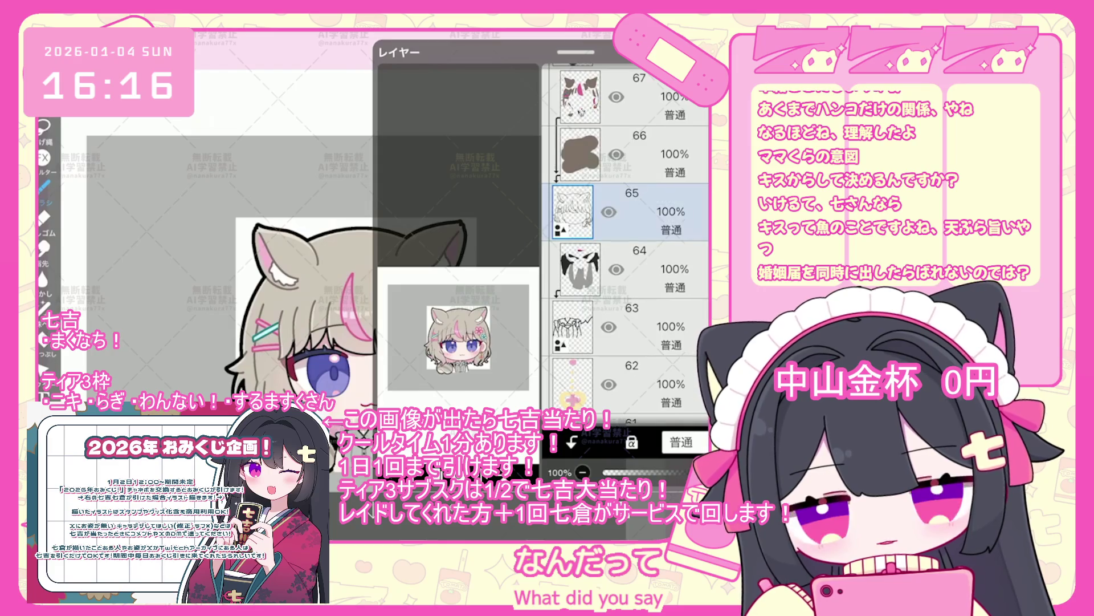
pyautogui.click(620, 467)
pyautogui.scroll(3, 620, 468)
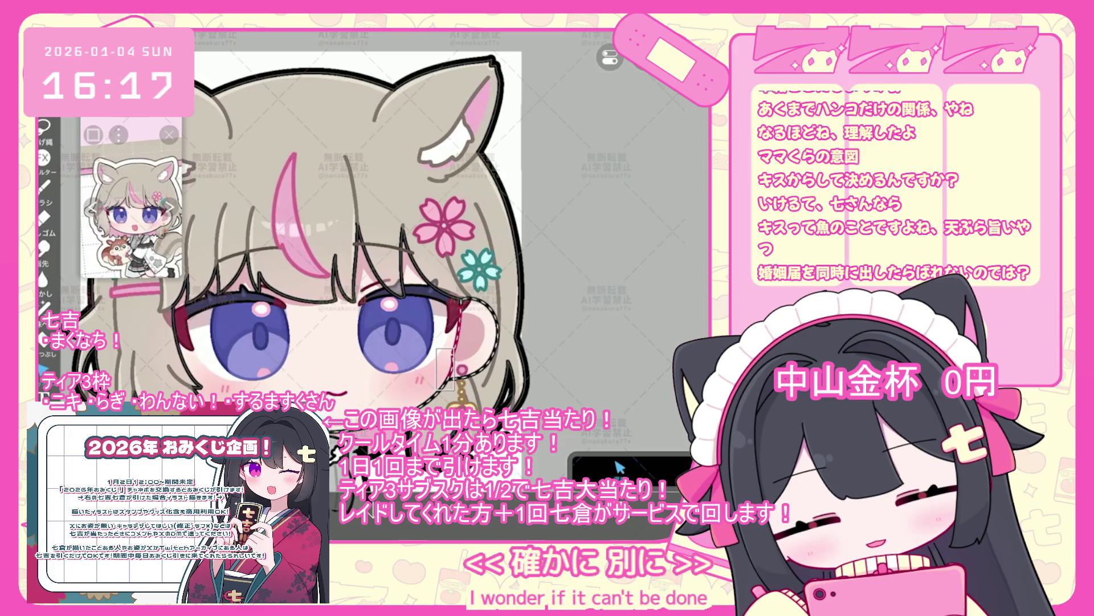
pyautogui.click(620, 467)
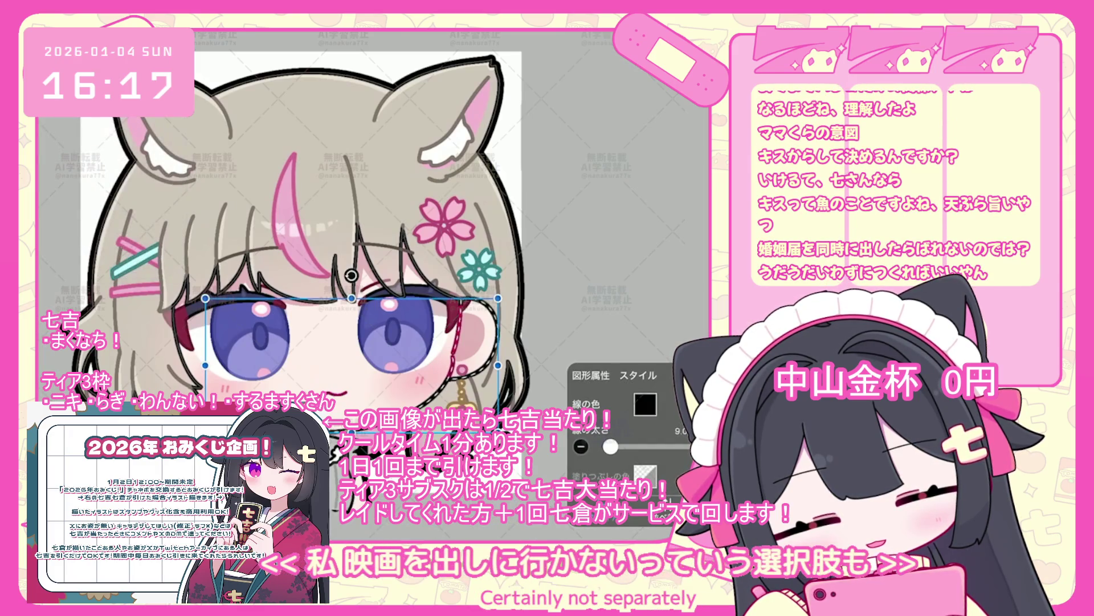
pyautogui.click(581, 447)
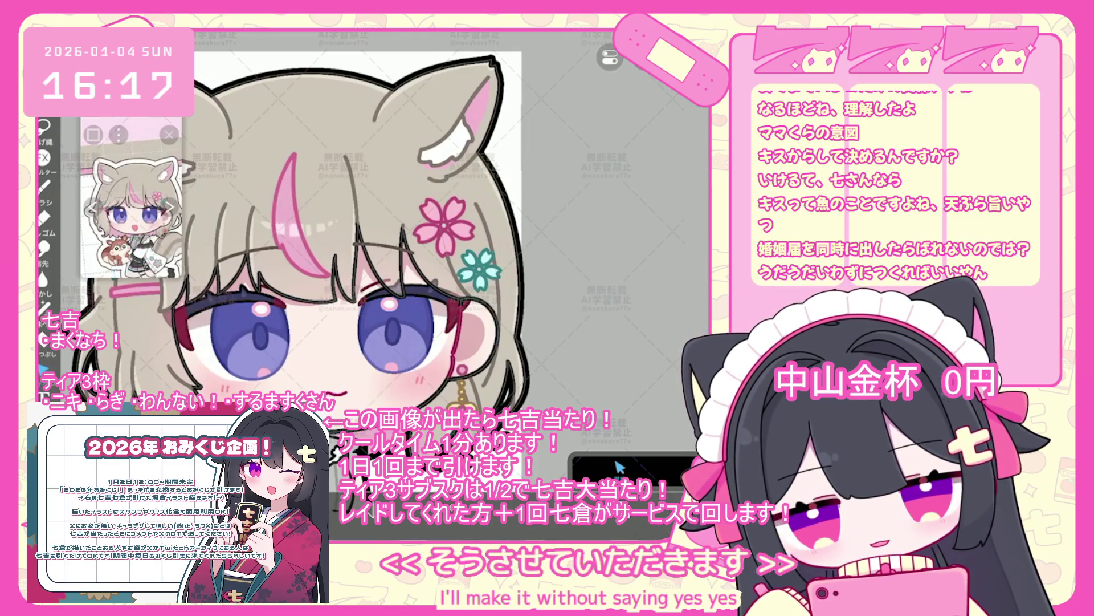
pyautogui.scroll(-3, 370, 285)
pyautogui.scroll(5, 371, 285)
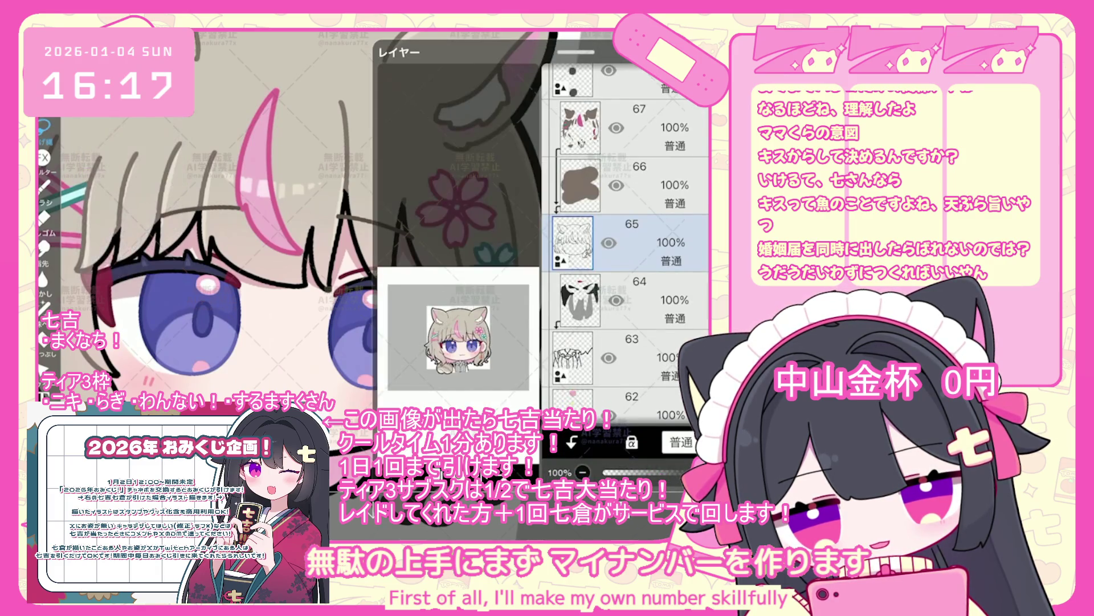
pyautogui.scroll(5, 399, 256)
pyautogui.click(618, 468)
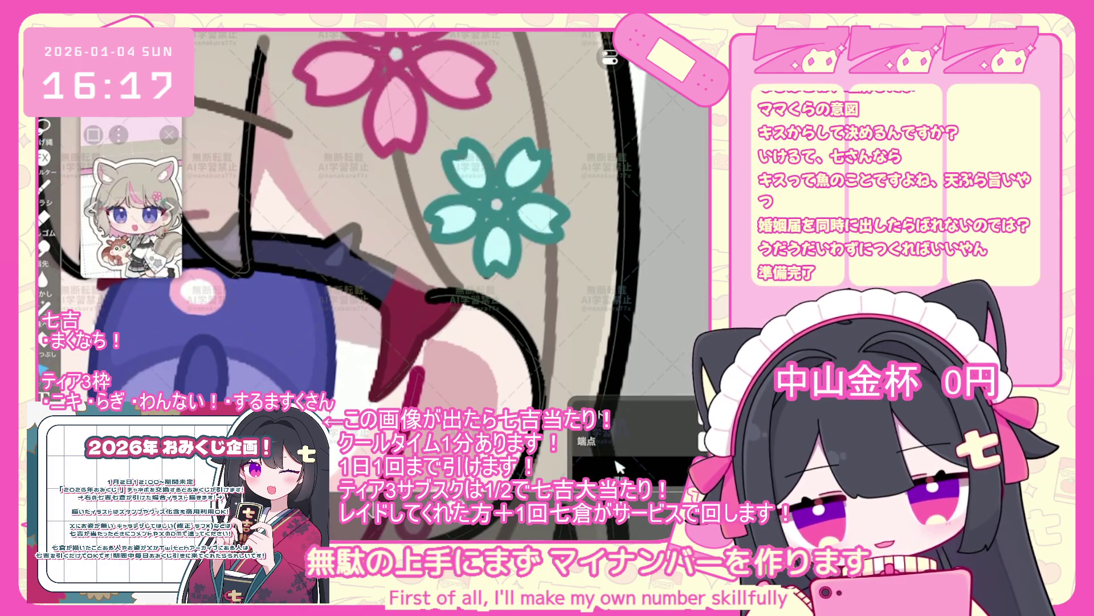
pyautogui.hotkey('ctrl', 'z')
pyautogui.click(619, 468)
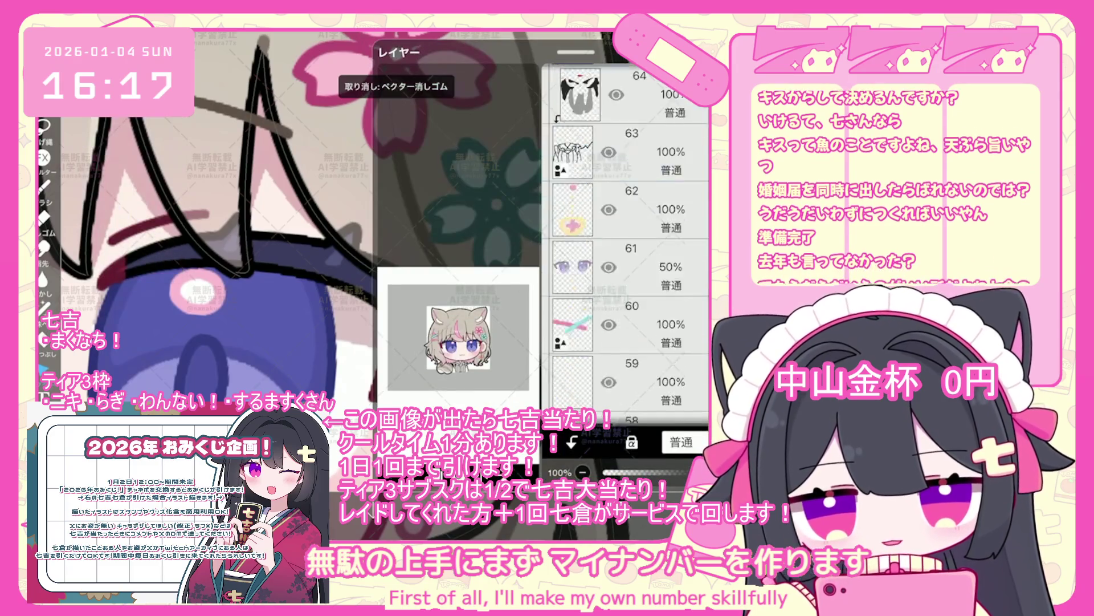
pyautogui.scroll(-15, 627, 239)
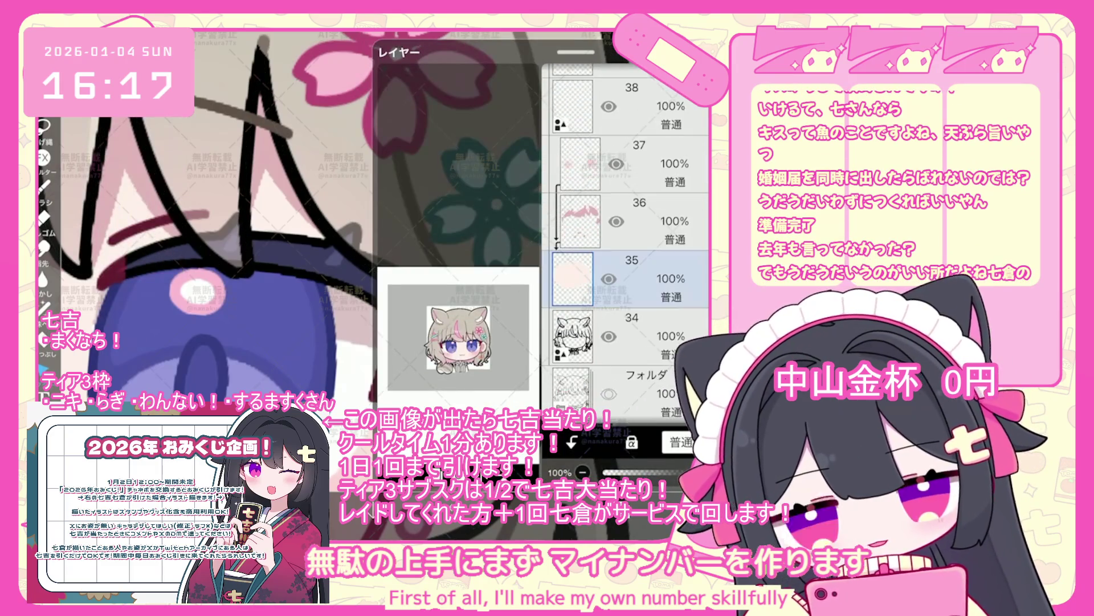
pyautogui.click(619, 467)
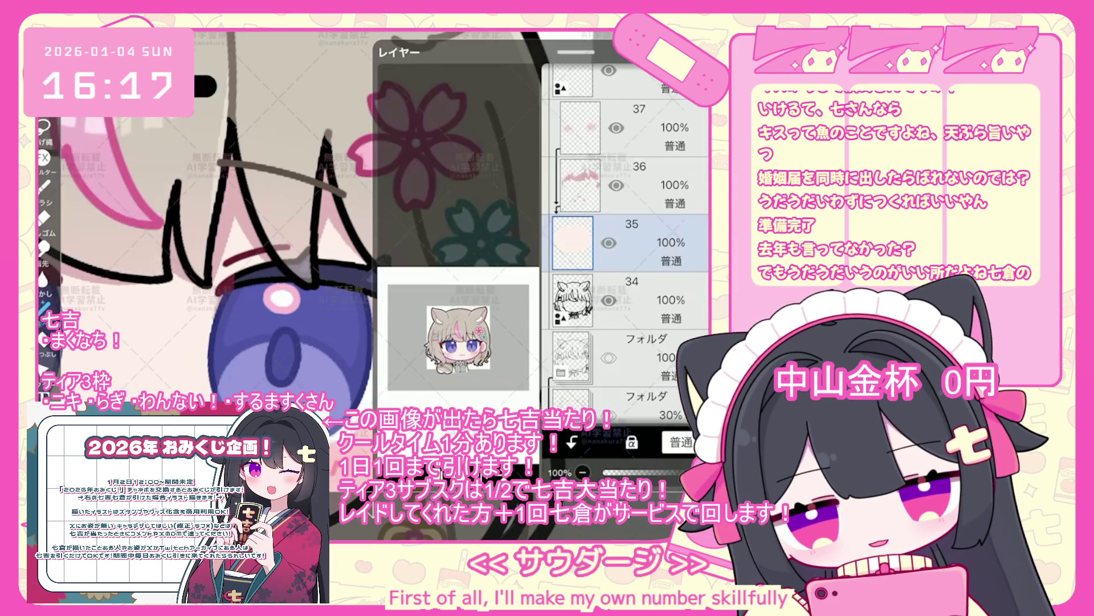
pyautogui.click(619, 467)
pyautogui.click(627, 186)
pyautogui.click(619, 467)
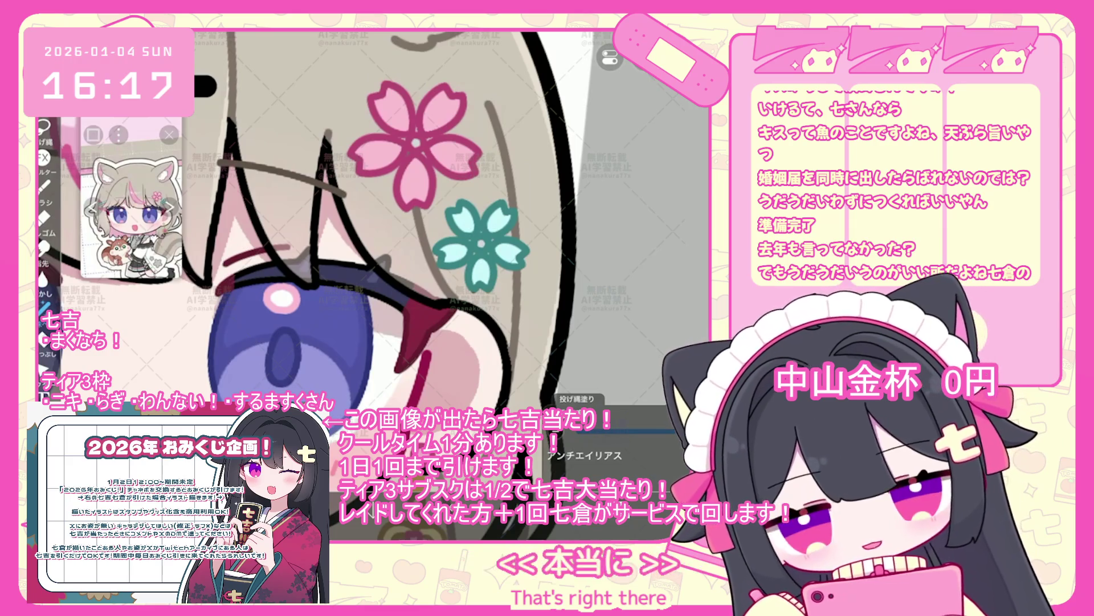
pyautogui.scroll(-1, 365, 228)
pyautogui.hotkey('ctrl', 'z')
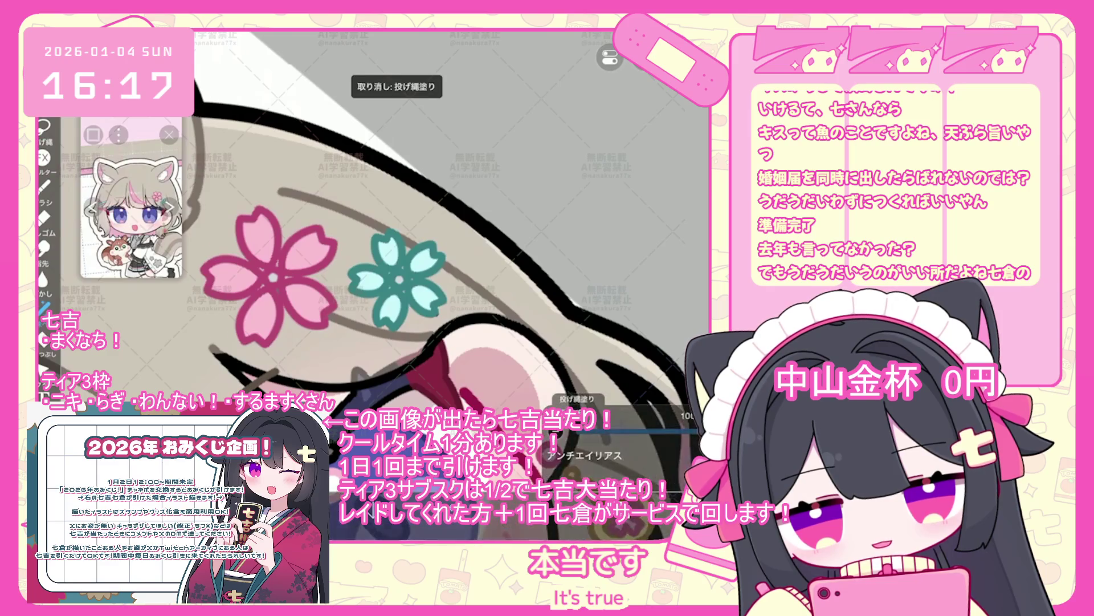
pyautogui.scroll(-5, 371, 285)
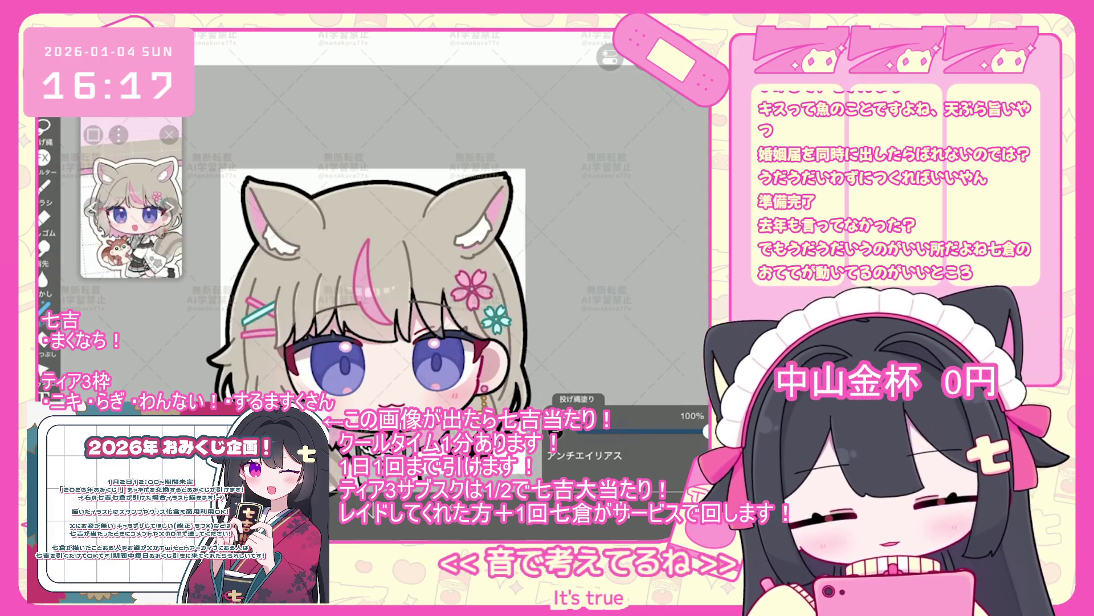
pyautogui.scroll(-2, 385, 300)
# - Select the whole-character folder as the working layer, leaving layers 58 to 53 listed
pyautogui.scroll(2, 419, 285)
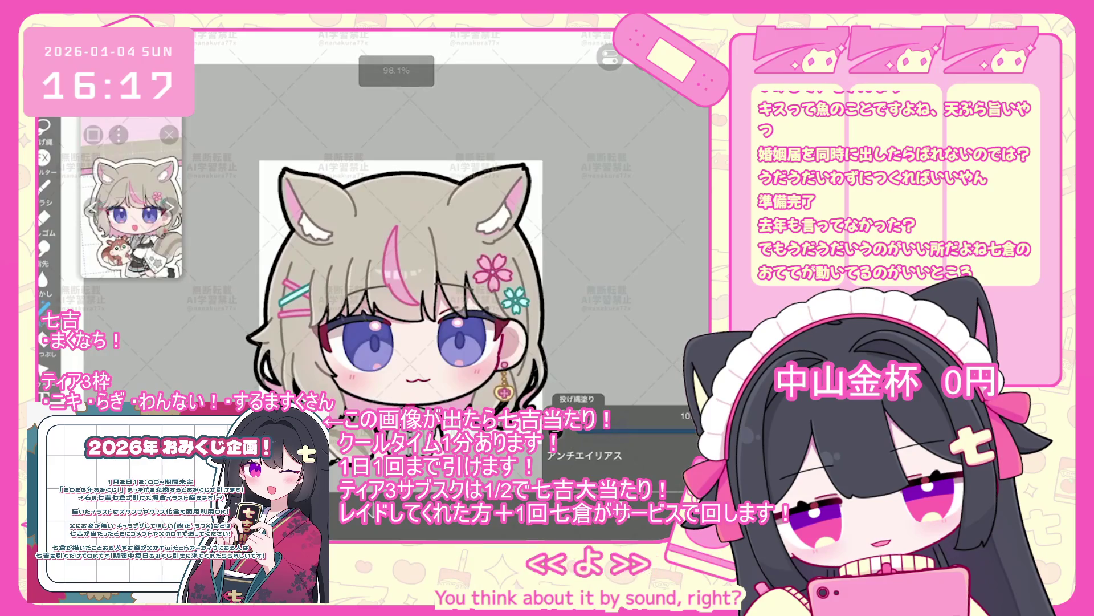
pyautogui.scroll(15, 626, 245)
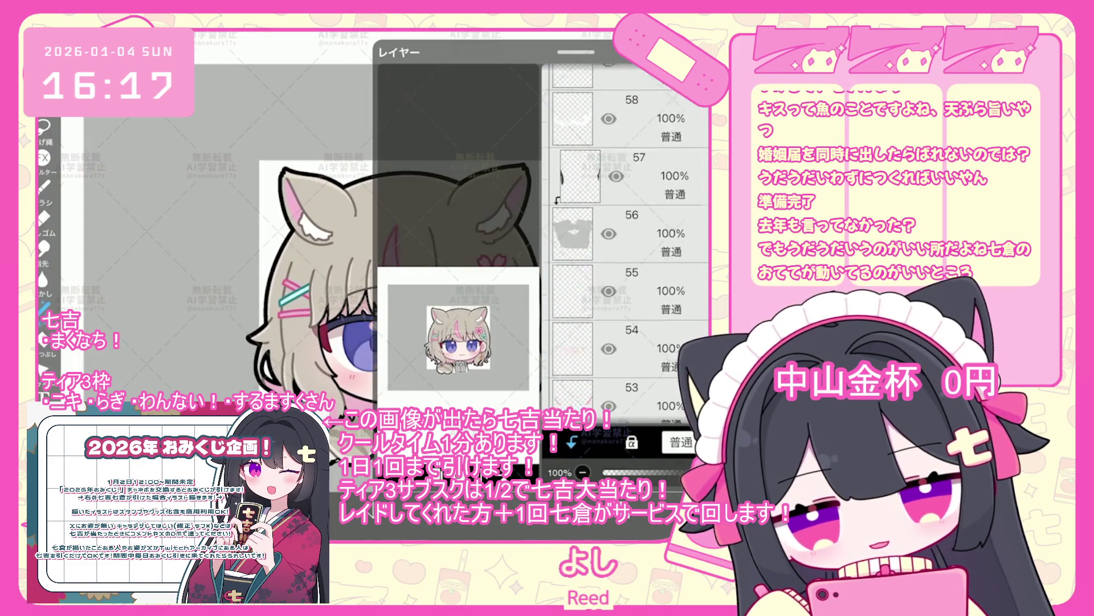
pyautogui.scroll(15, 626, 245)
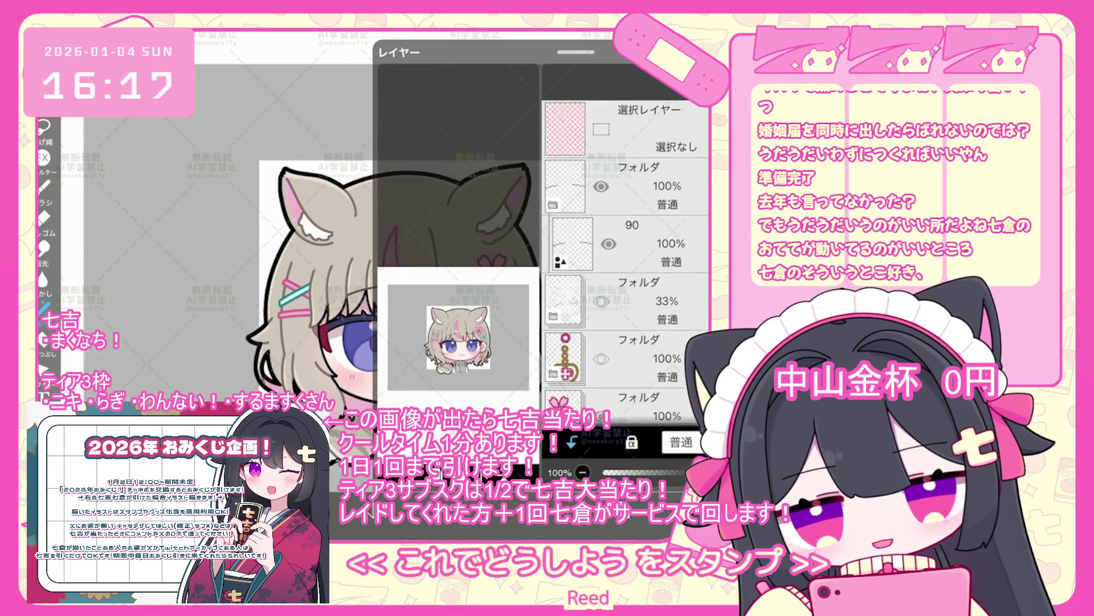
pyautogui.scroll(-3, 626, 245)
pyautogui.click(627, 295)
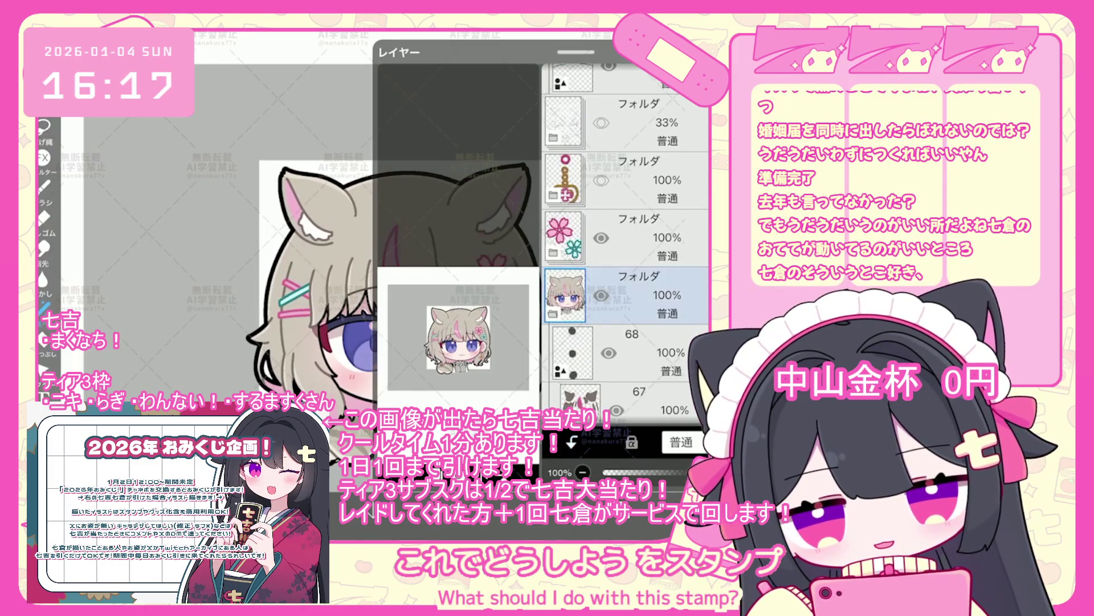
pyautogui.scroll(-3, 432, 319)
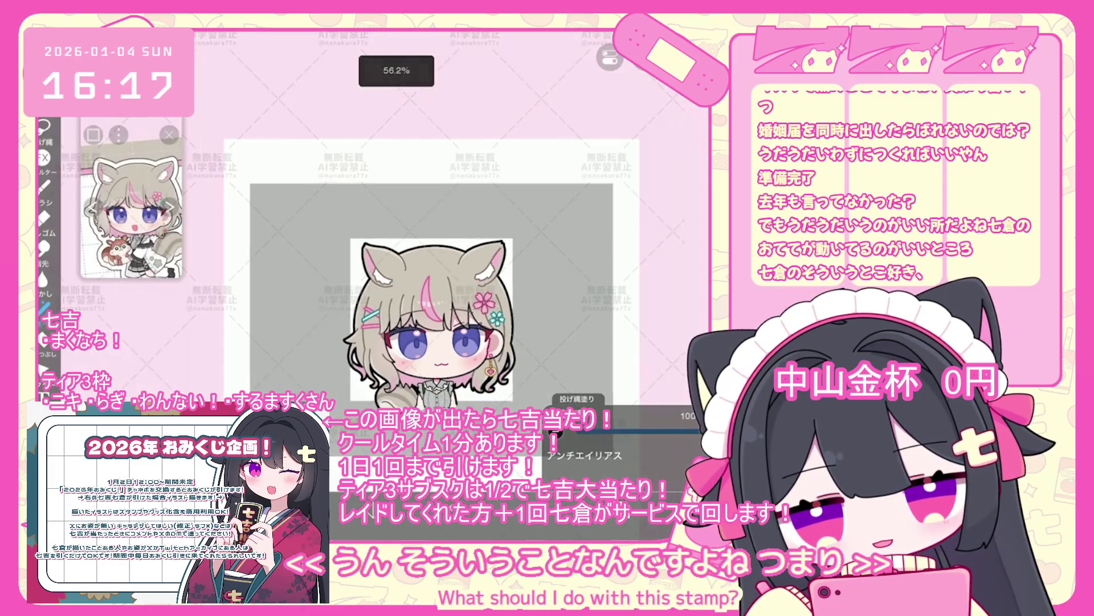
pyautogui.scroll(3, 432, 319)
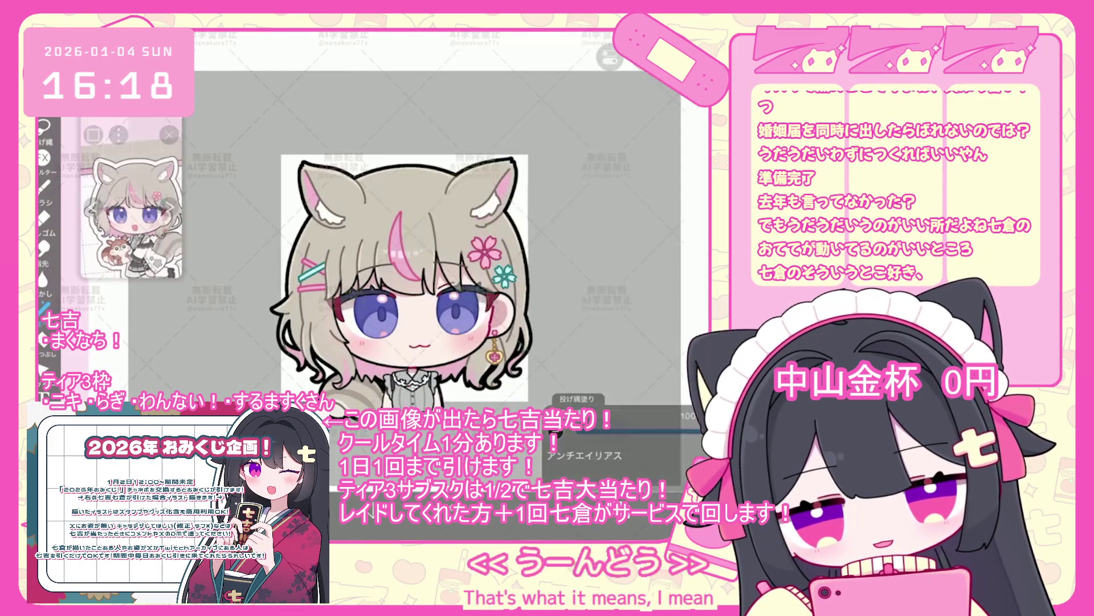
pyautogui.scroll(-3, 431, 301)
pyautogui.scroll(-5, 424, 277)
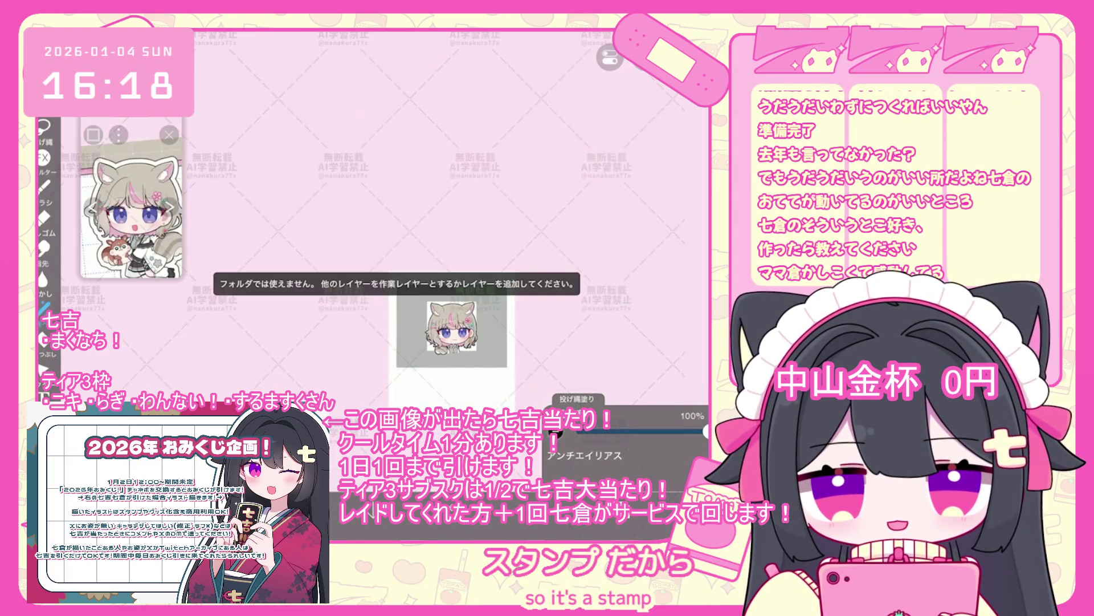
pyautogui.scroll(2, 409, 296)
pyautogui.scroll(3, 409, 296)
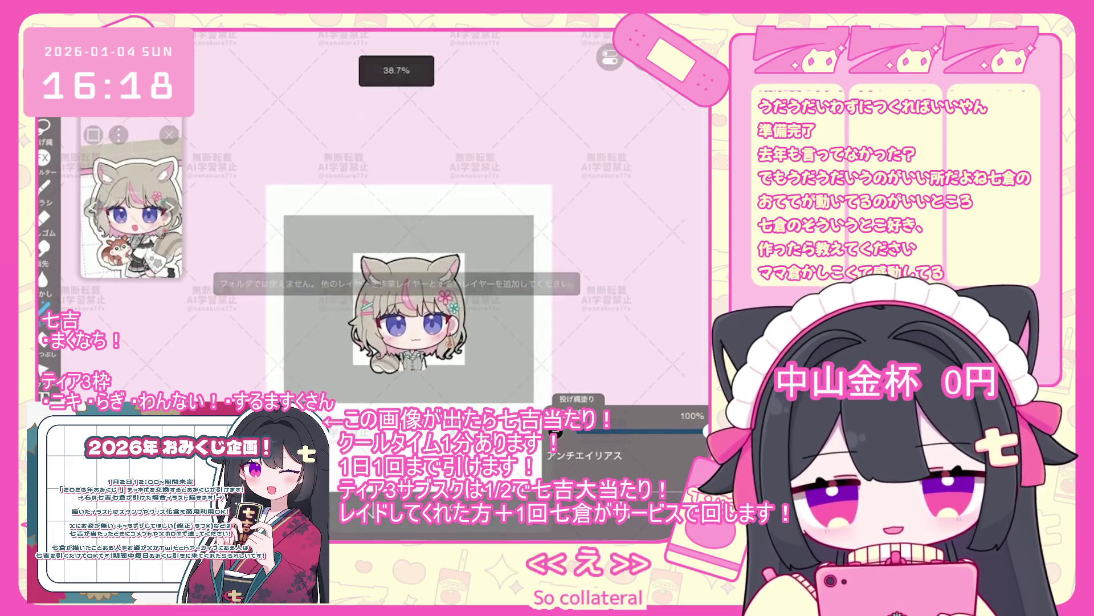
pyautogui.scroll(2, 409, 296)
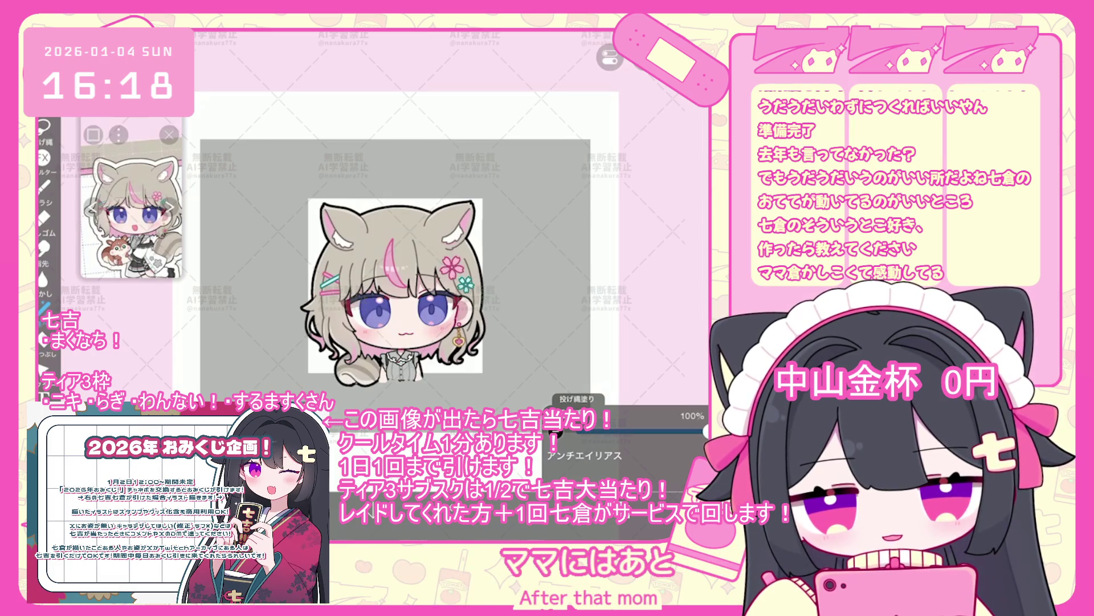
pyautogui.scroll(5, 393, 359)
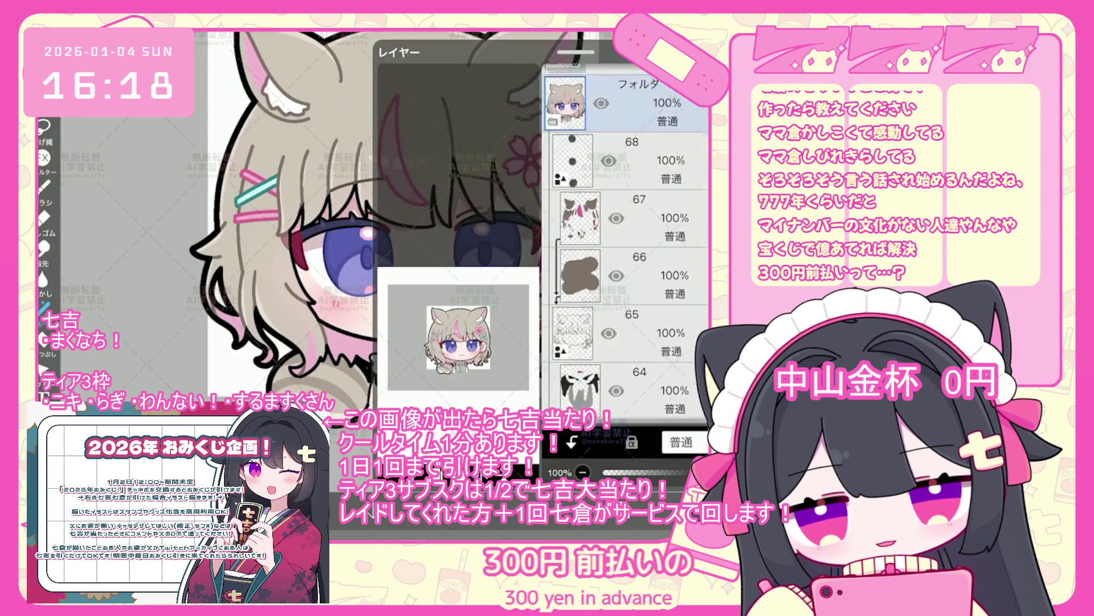
pyautogui.scroll(-7, 626, 243)
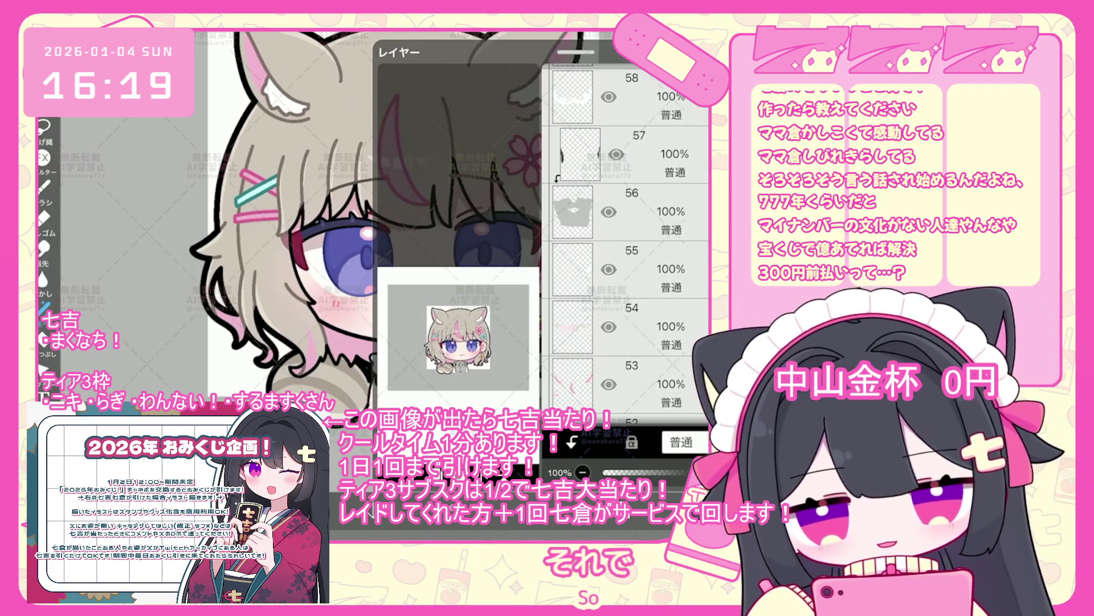
# - Switch the working layer to layer 51, then to layer 49
pyautogui.scroll(10, 625, 244)
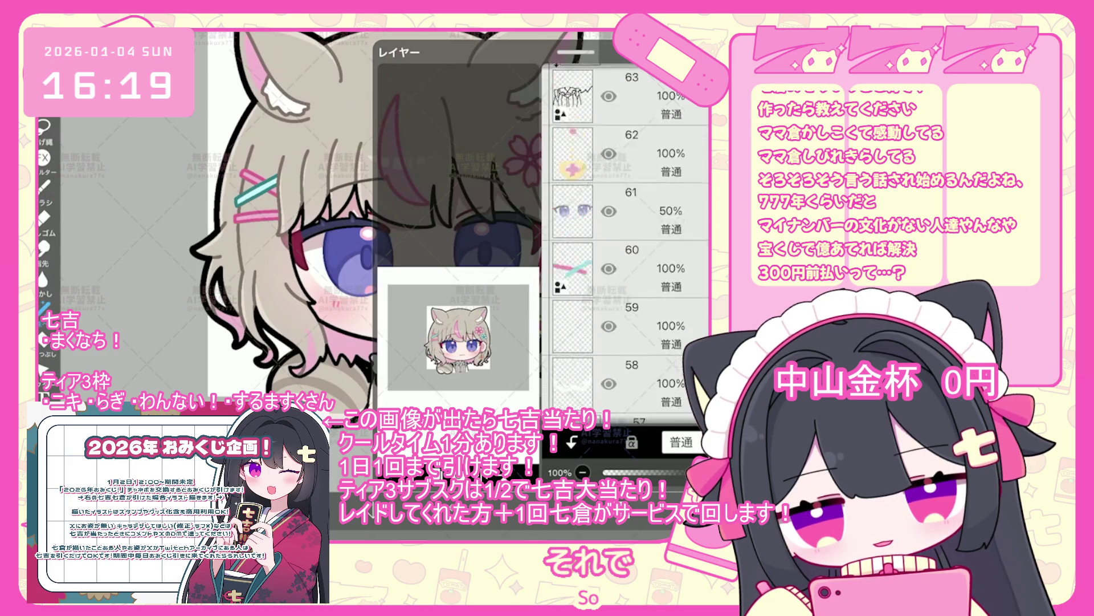
pyautogui.scroll(5, 625, 240)
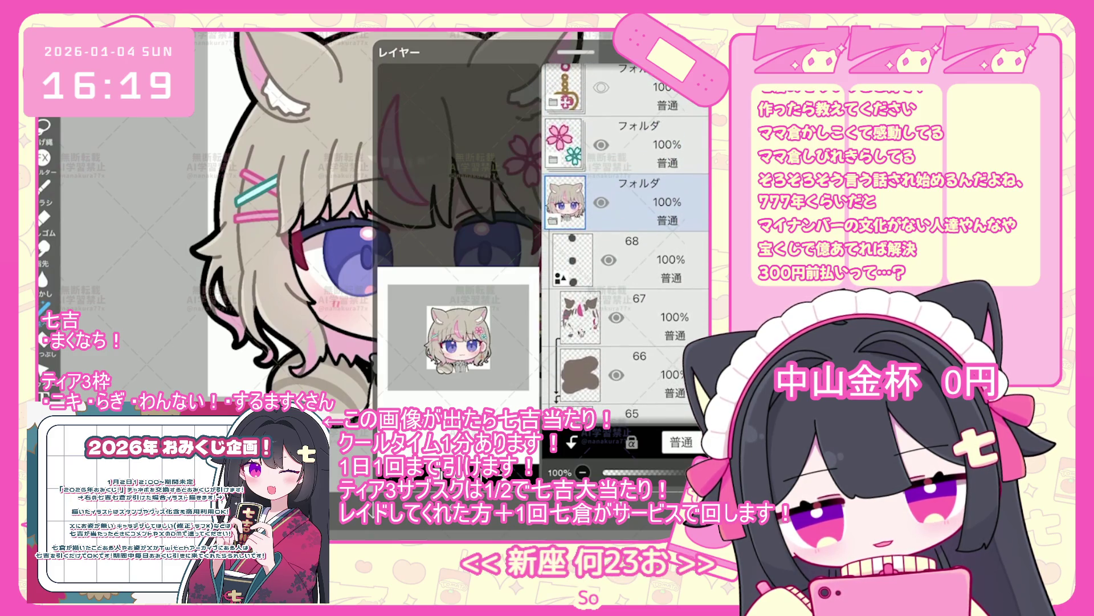
pyautogui.scroll(-10, 625, 243)
pyautogui.click(633, 281)
pyautogui.scroll(-3, 625, 243)
pyautogui.click(633, 267)
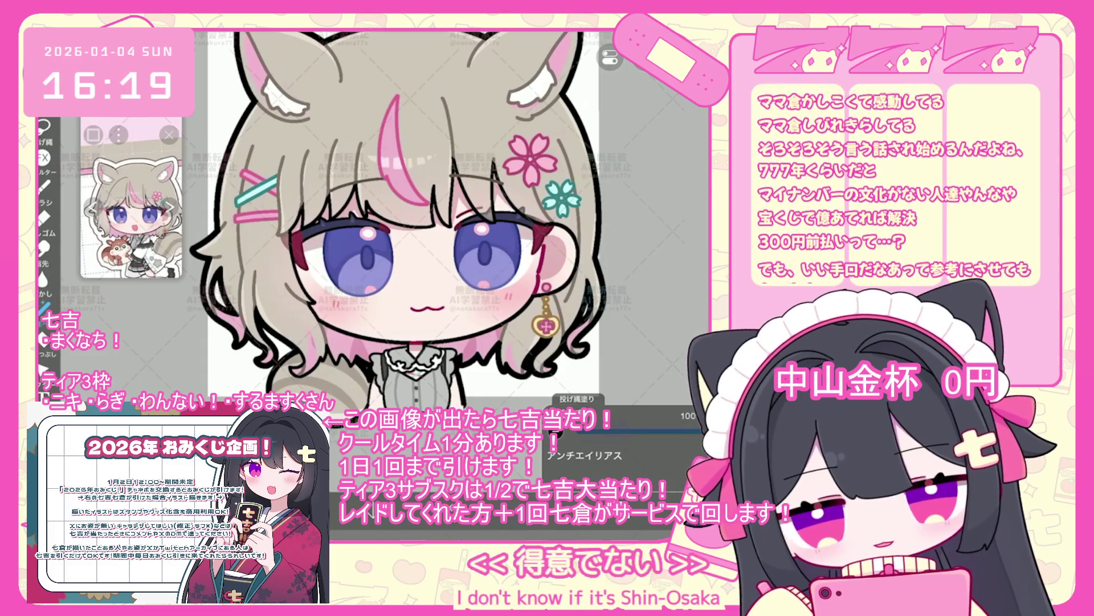
# - Undo the last lasso fill, keeping hairpins, sakura clips and earring unchanged
pyautogui.hotkey('ctrl', 'z')
pyautogui.scroll(-5, 458, 303)
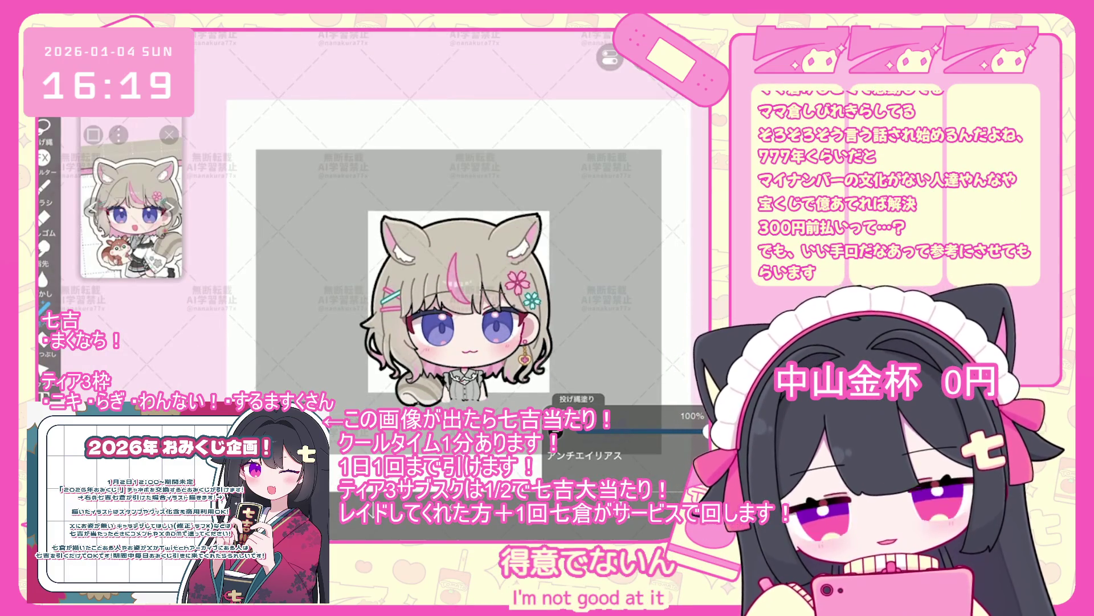
pyautogui.scroll(5, 552, 321)
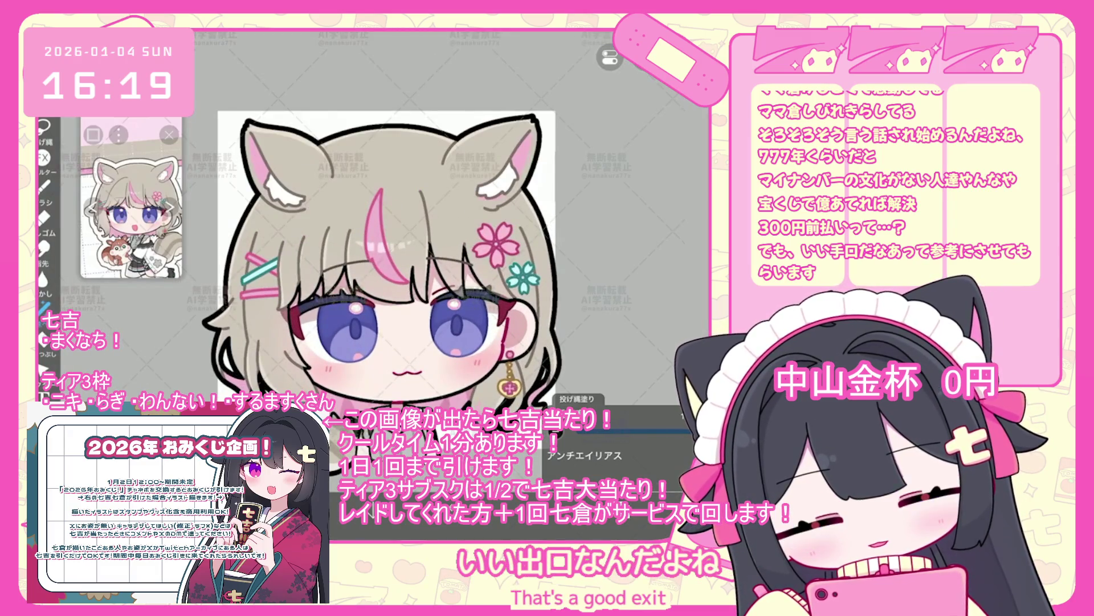
pyautogui.scroll(-3, 410, 296)
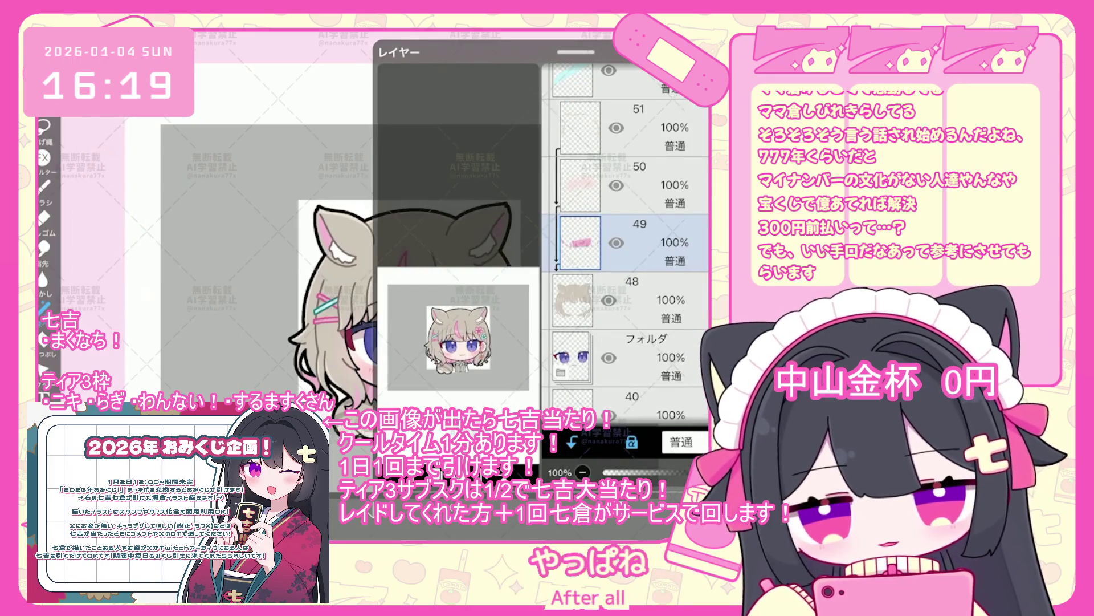
pyautogui.scroll(15, 625, 239)
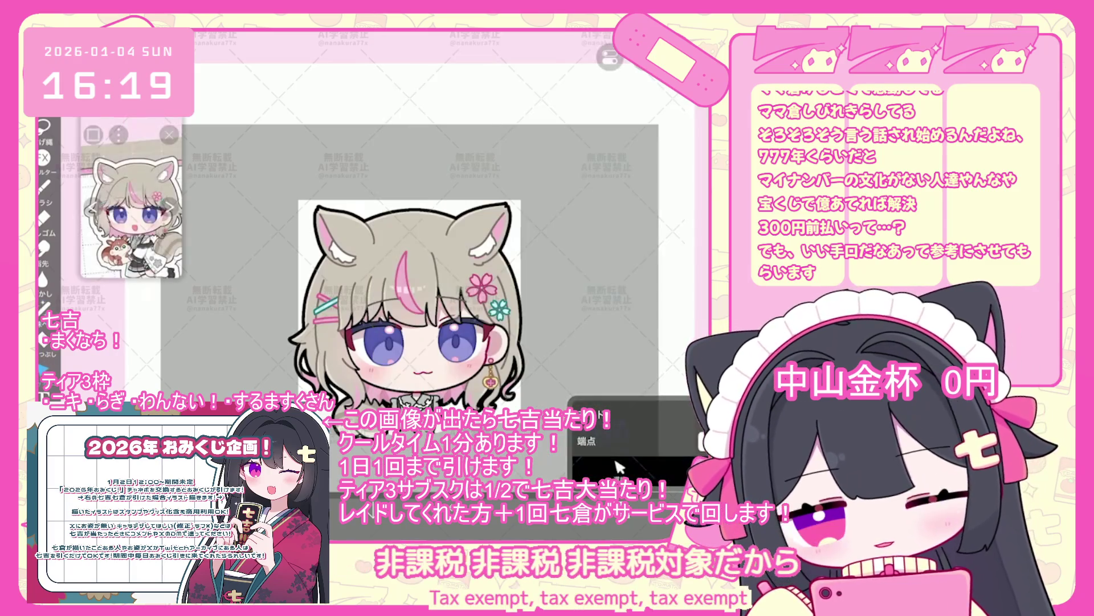
pyautogui.scroll(3, 373, 261)
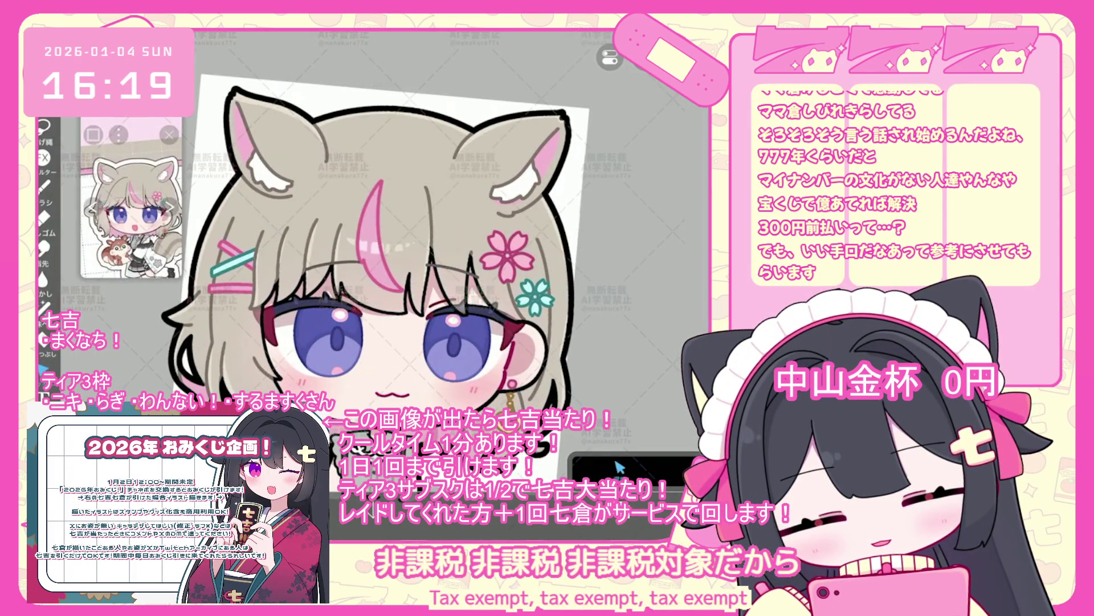
# - Make layer 36 the working layer and undo its last lasso fill
pyautogui.click(619, 467)
pyautogui.scroll(-10, 625, 240)
pyautogui.scroll(-5, 626, 239)
pyautogui.click(619, 468)
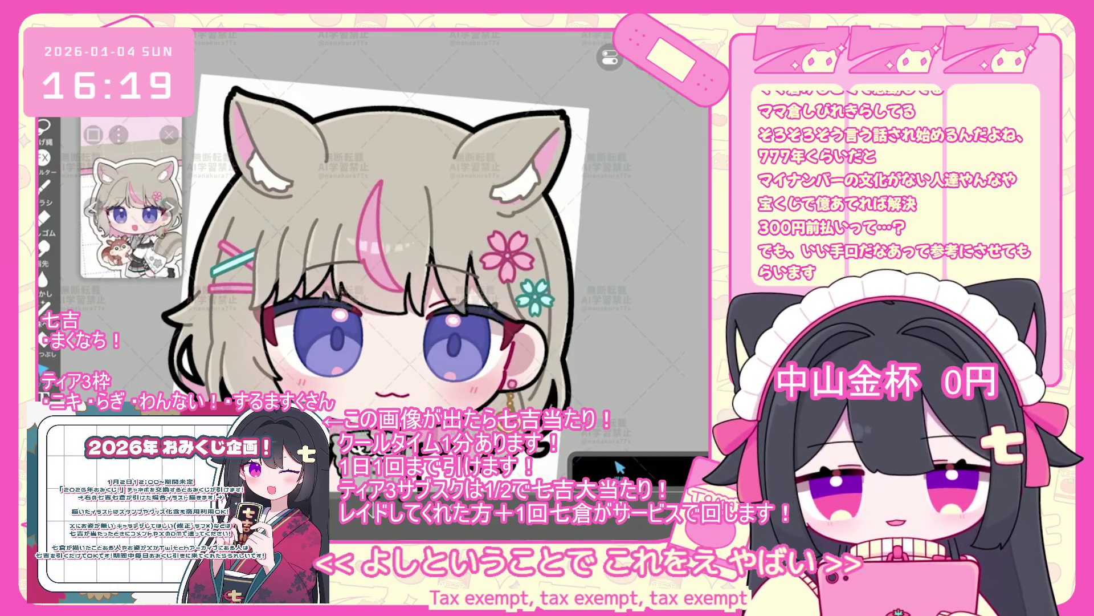
pyautogui.scroll(-5, 627, 245)
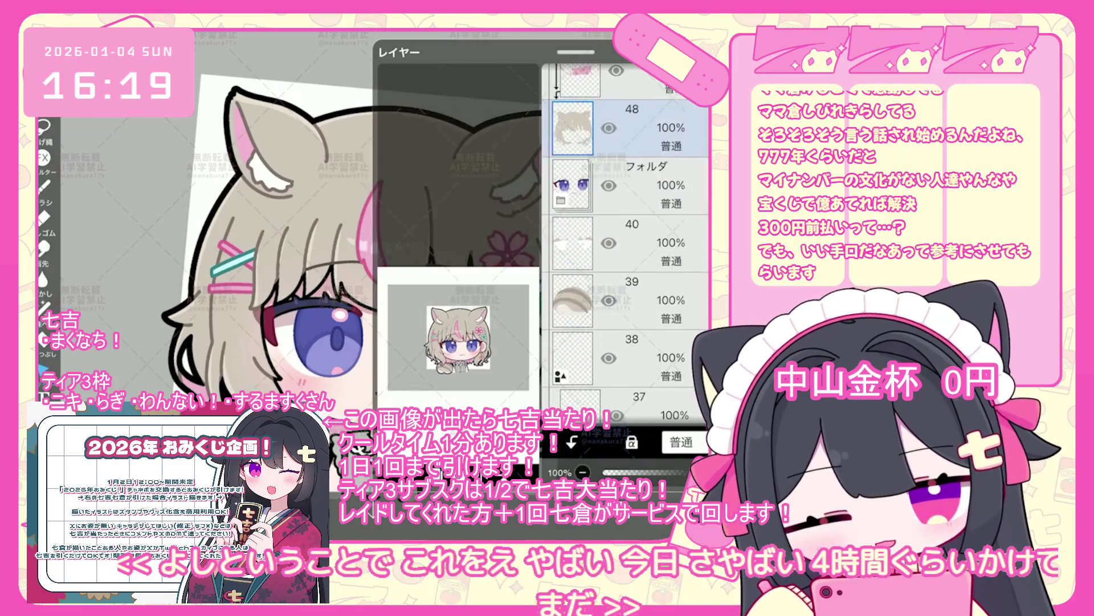
pyautogui.click(627, 305)
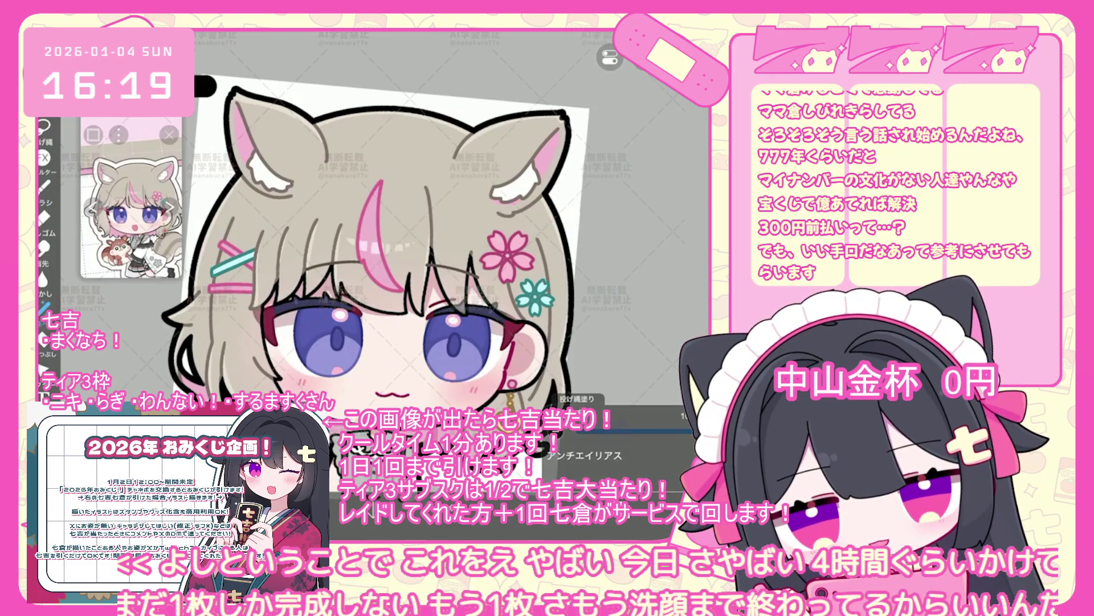
pyautogui.hotkey('ctrl', 'z')
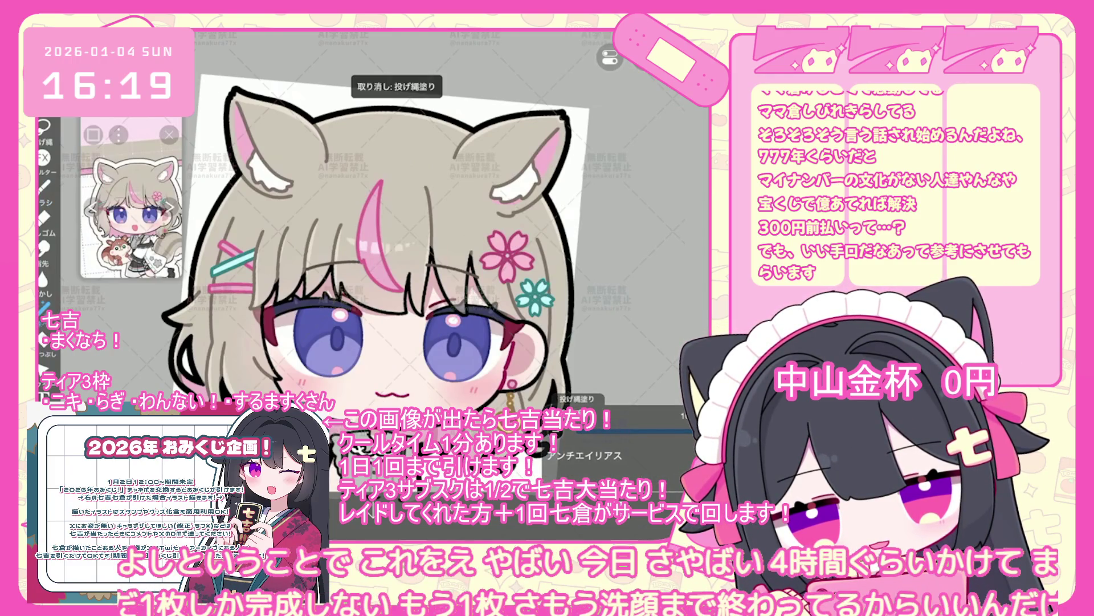
# - Expand the character folder to reveal the earring, flower-clip and nested folders
pyautogui.scroll(-3, 409, 302)
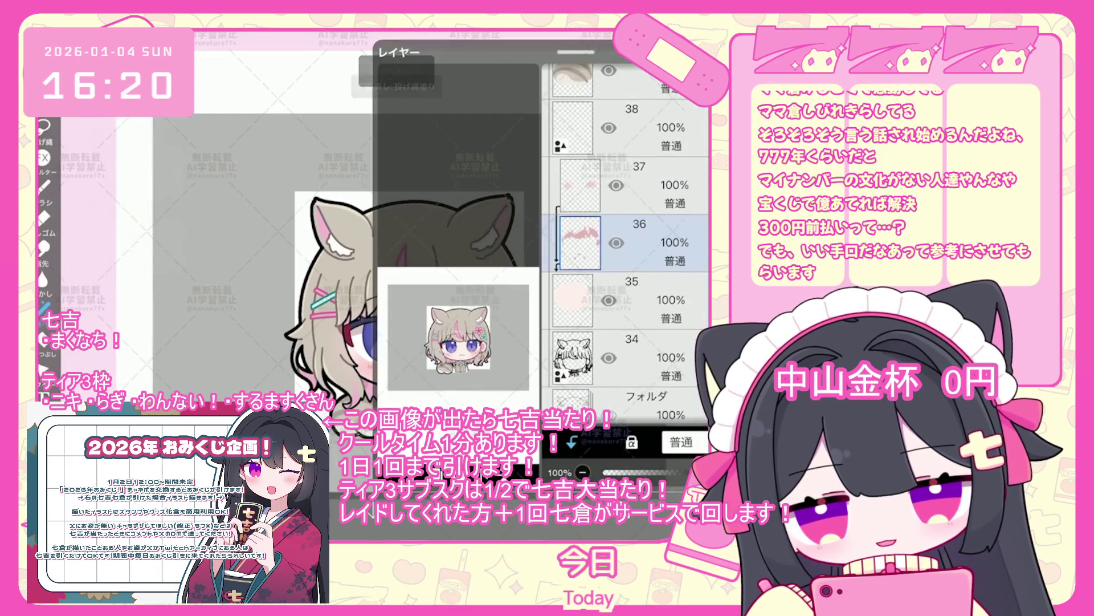
pyautogui.scroll(-5, 627, 239)
pyautogui.scroll(5, 627, 239)
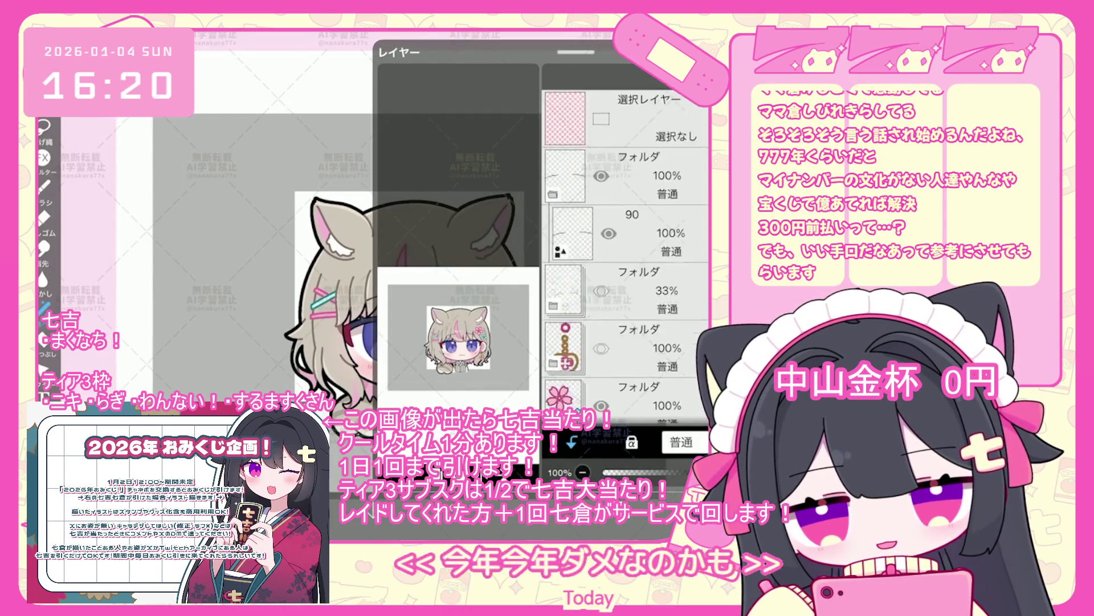
pyautogui.click(552, 343)
pyautogui.scroll(-2, 627, 240)
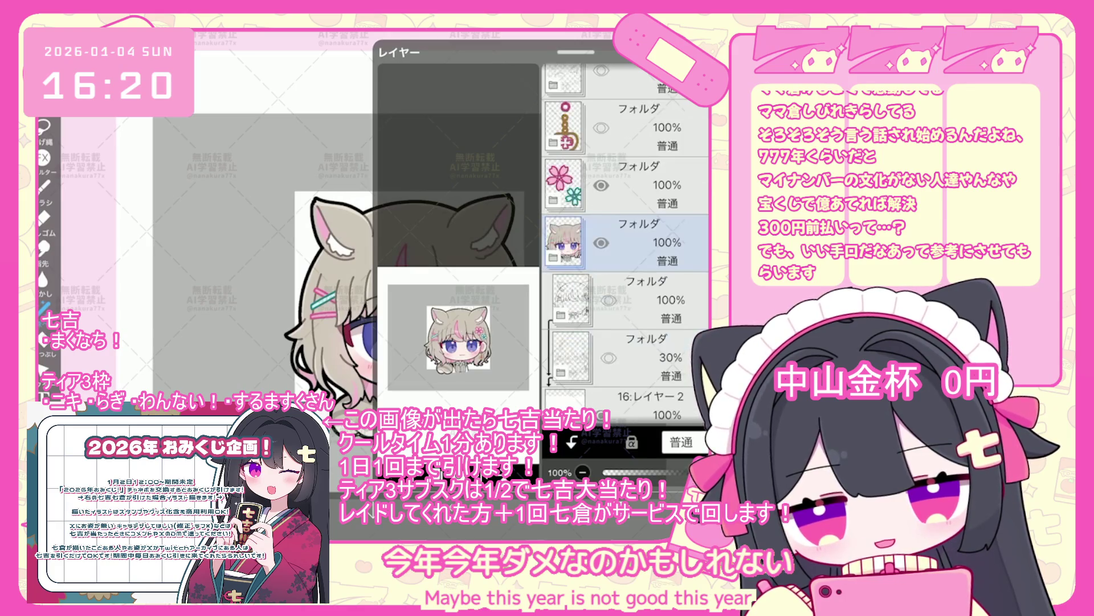
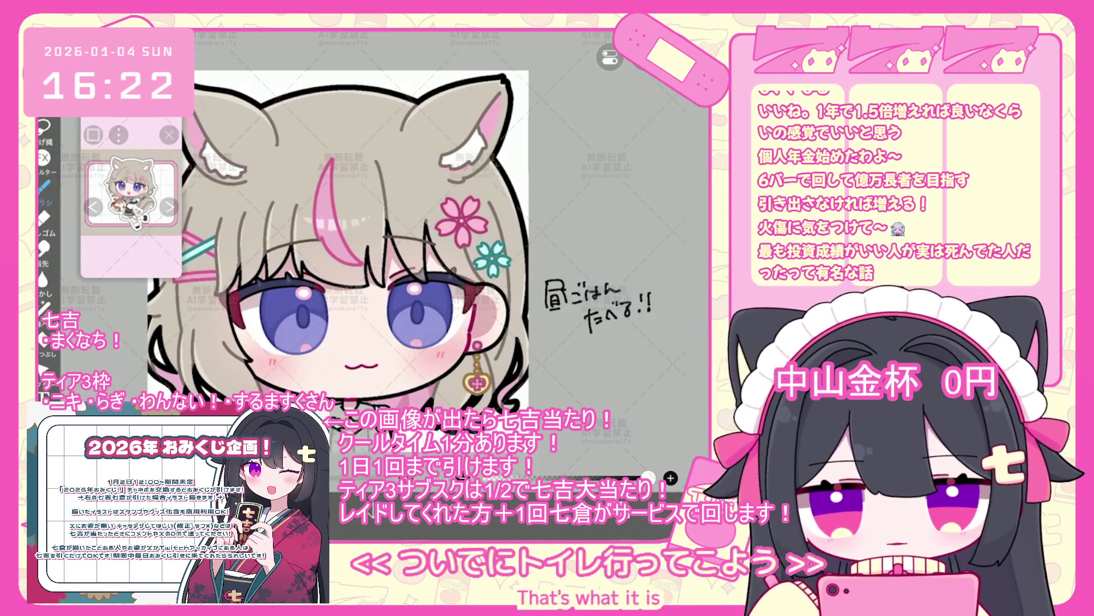
# - Handwrite トイレ!! on the grey area beside the chibi, above the lunch note
pyautogui.moveTo(575, 201); pyautogui.dragTo(577, 225)
pyautogui.moveTo(609, 203)
pyautogui.mouseDown()
pyautogui.moveTo(593, 217)
pyautogui.moveTo(644, 206)
pyautogui.mouseUp()
pyautogui.click(638, 210)
pyautogui.click(645, 210)
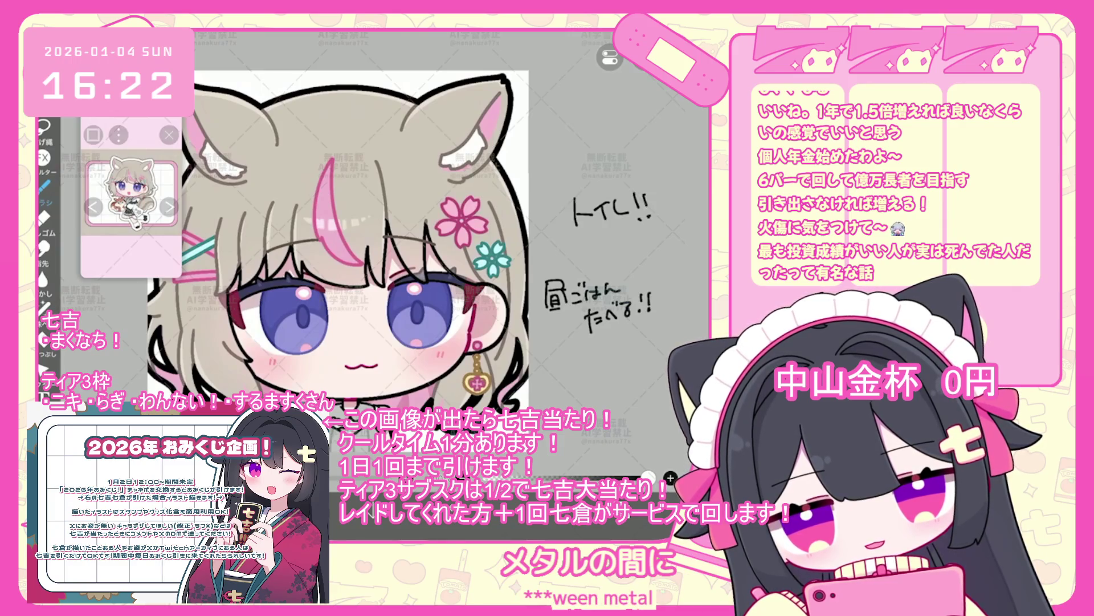
pyautogui.scroll(1, 399, 256)
pyautogui.scroll(5, 285, 245)
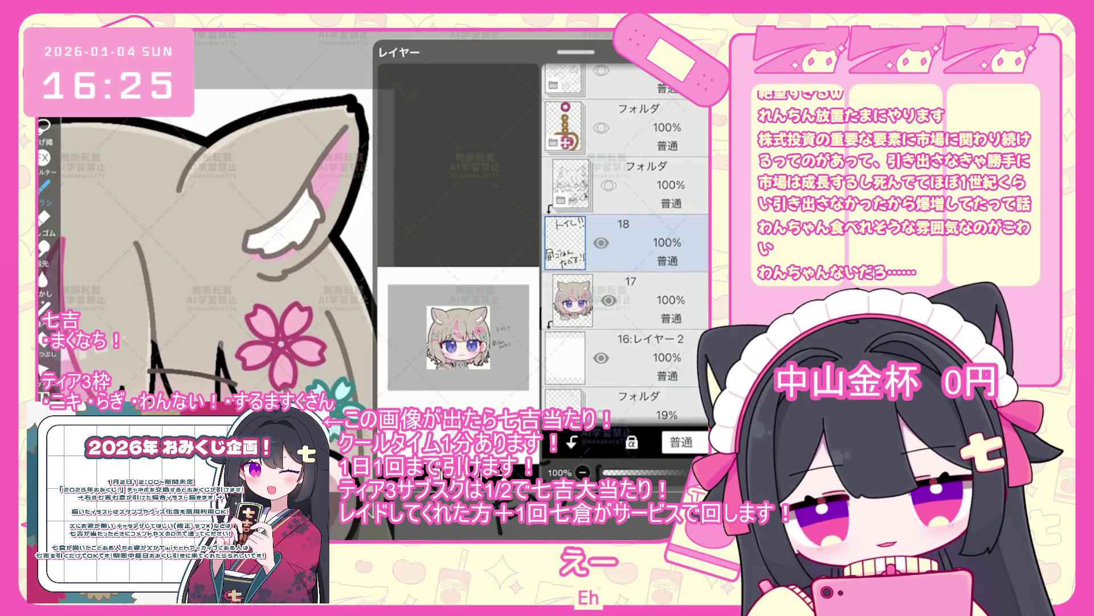
# - Show the line-art folder and hide the coloured chibi on layer 17
pyautogui.click(573, 244)
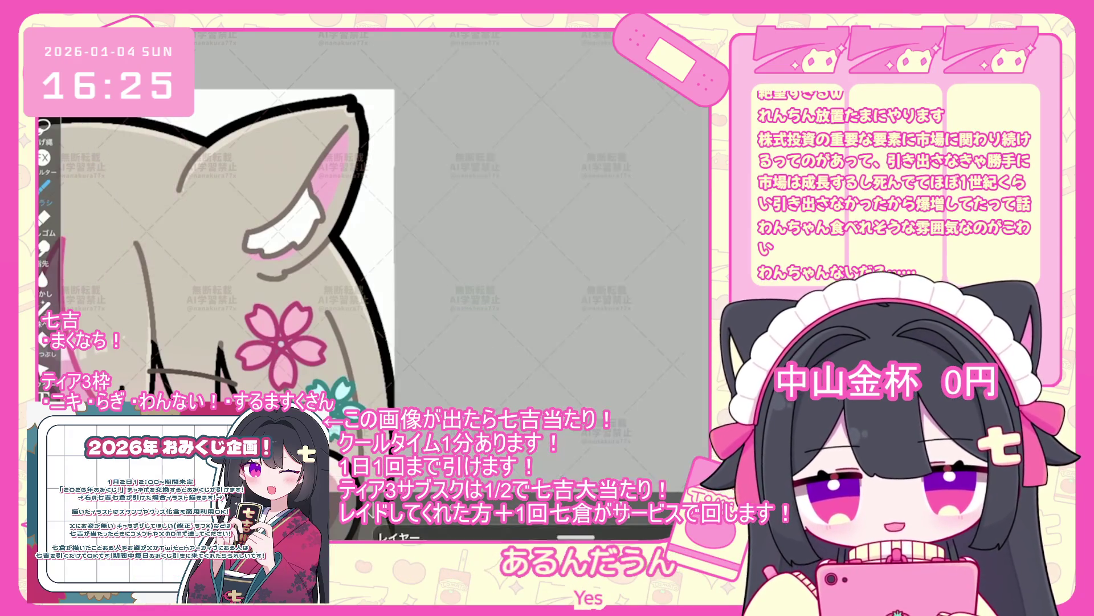
pyautogui.scroll(-3, 407, 331)
pyautogui.scroll(2, 407, 330)
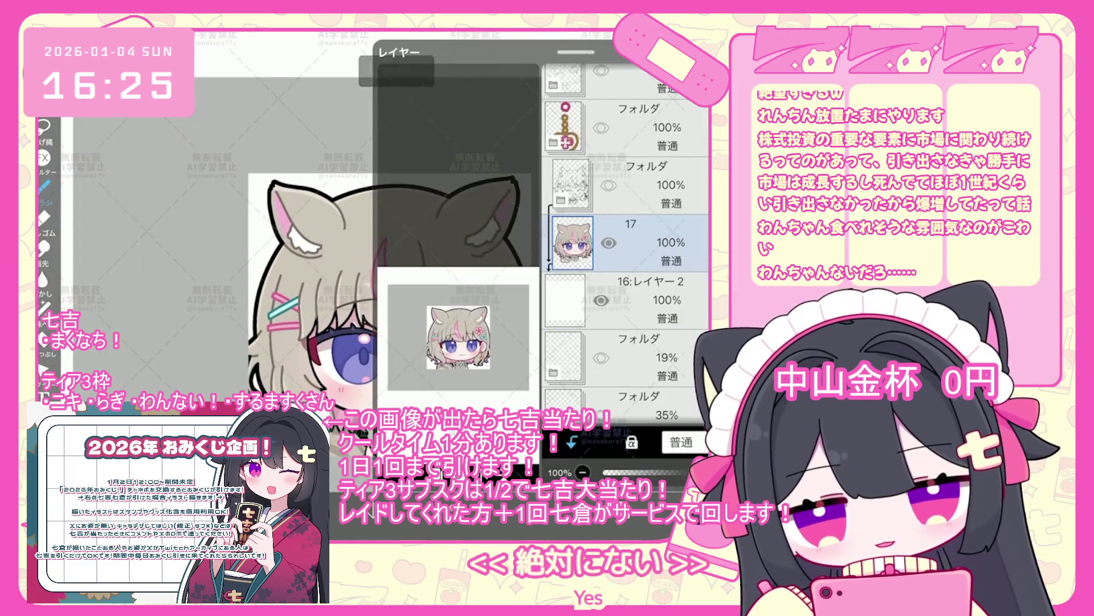
pyautogui.click(570, 442)
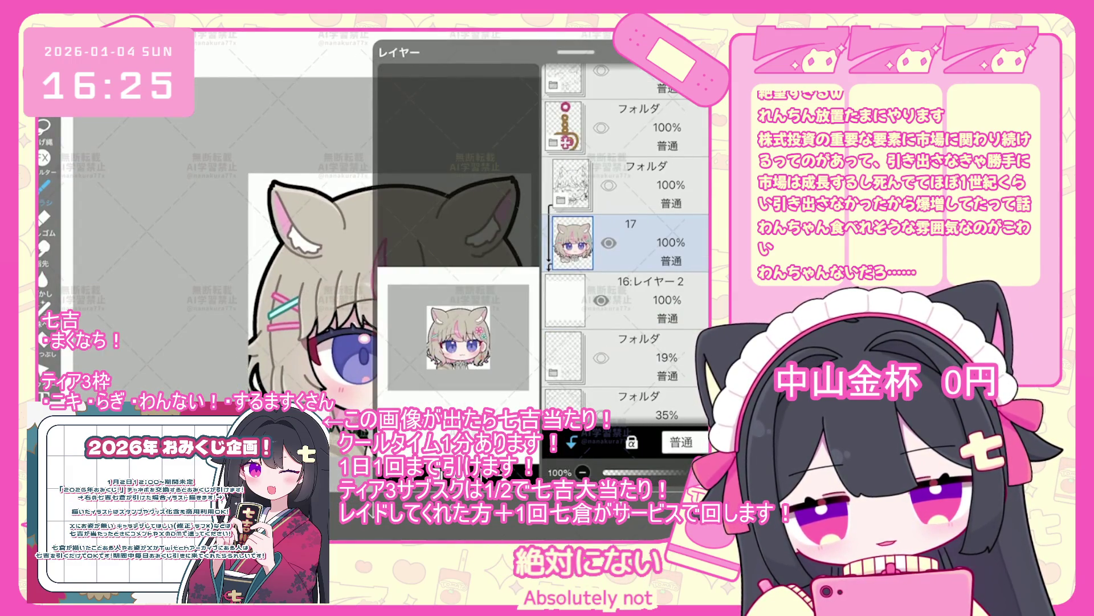
pyautogui.click(609, 185)
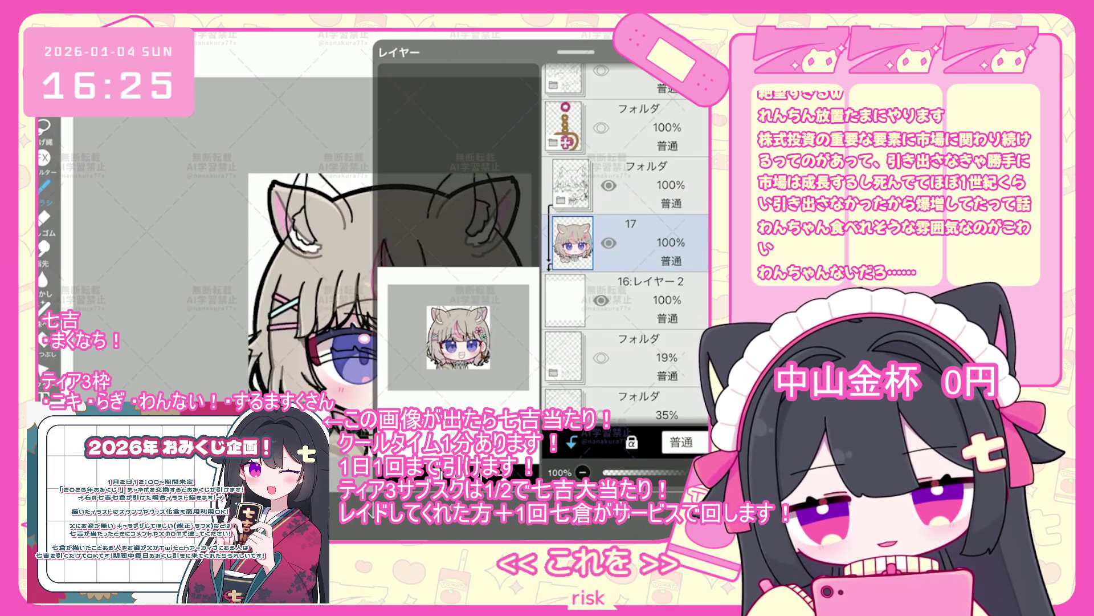
pyautogui.click(608, 243)
pyautogui.click(608, 243)
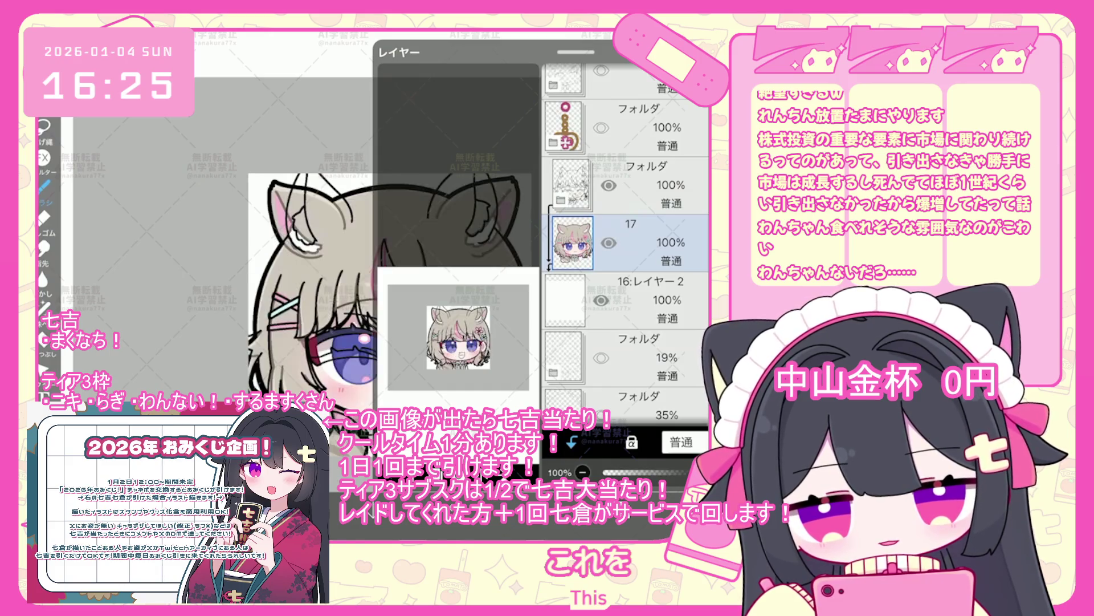
pyautogui.click(608, 242)
# - Duplicate the coloured earring folder into a new layer 29
pyautogui.click(655, 182)
pyautogui.scroll(2, 627, 242)
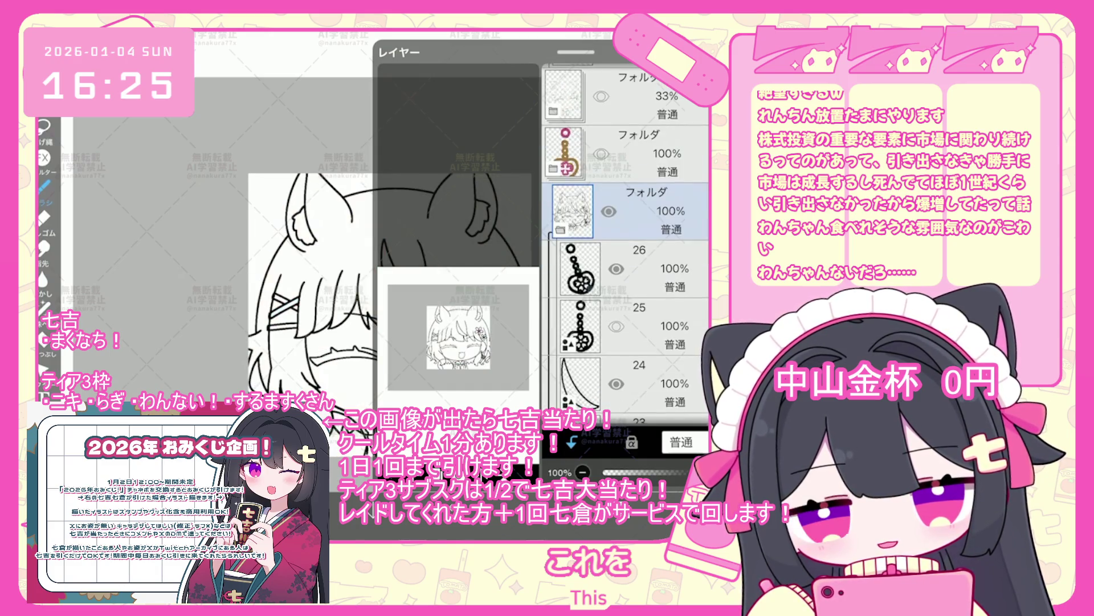
pyautogui.click(656, 228)
pyautogui.click(553, 234)
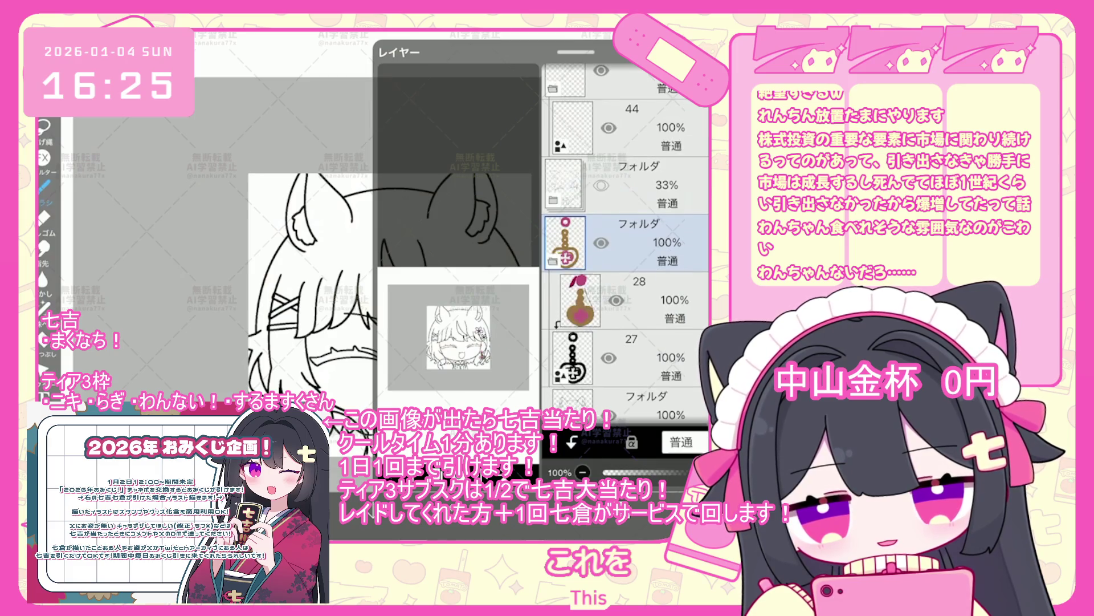
pyautogui.click(552, 260)
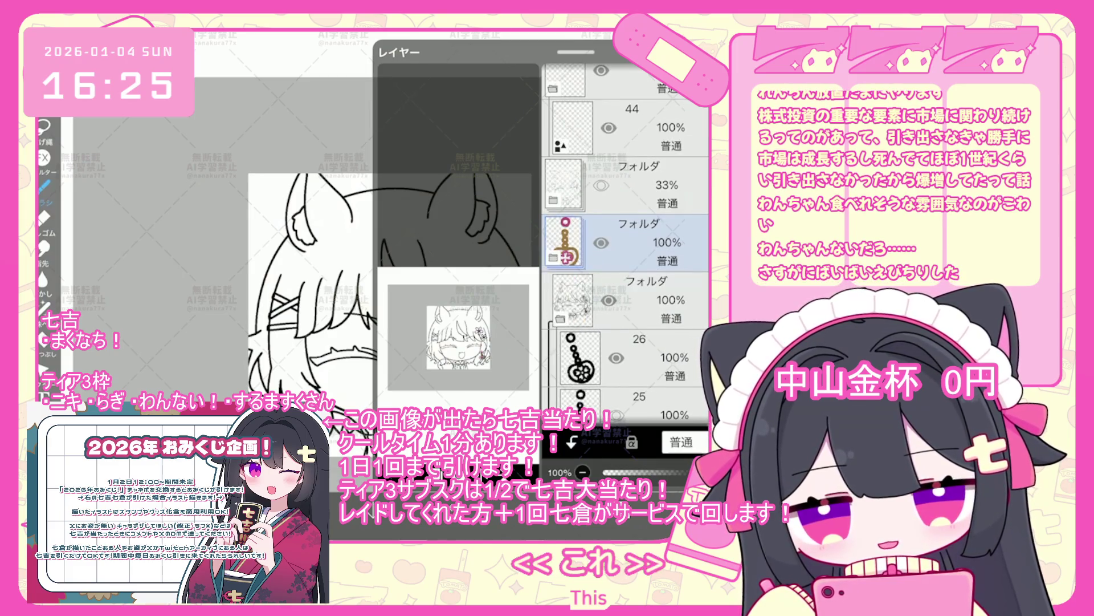
pyautogui.click(437, 446)
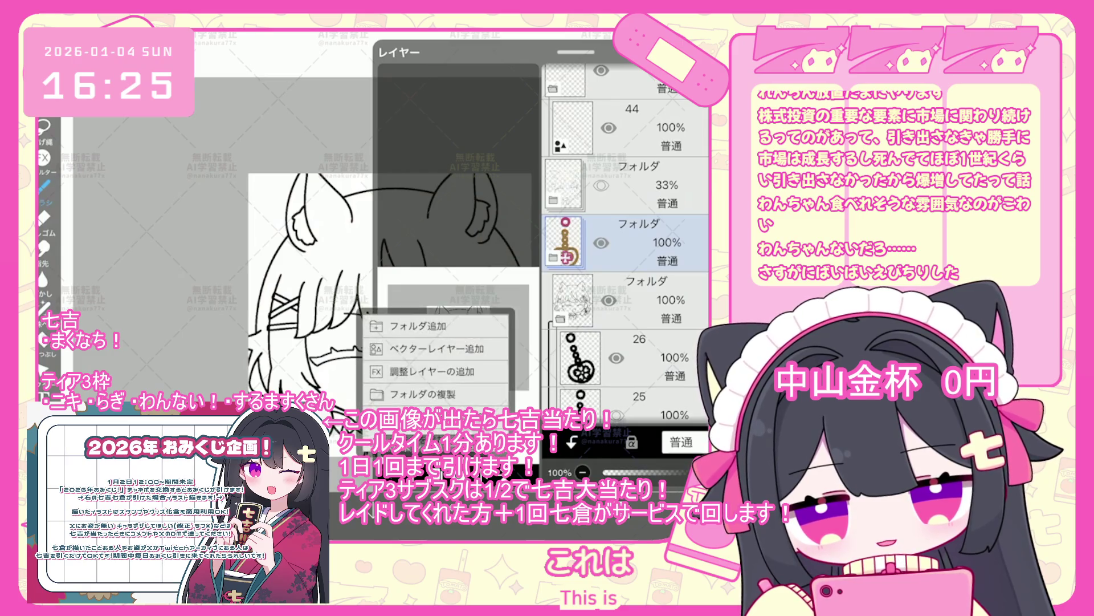
pyautogui.click(422, 393)
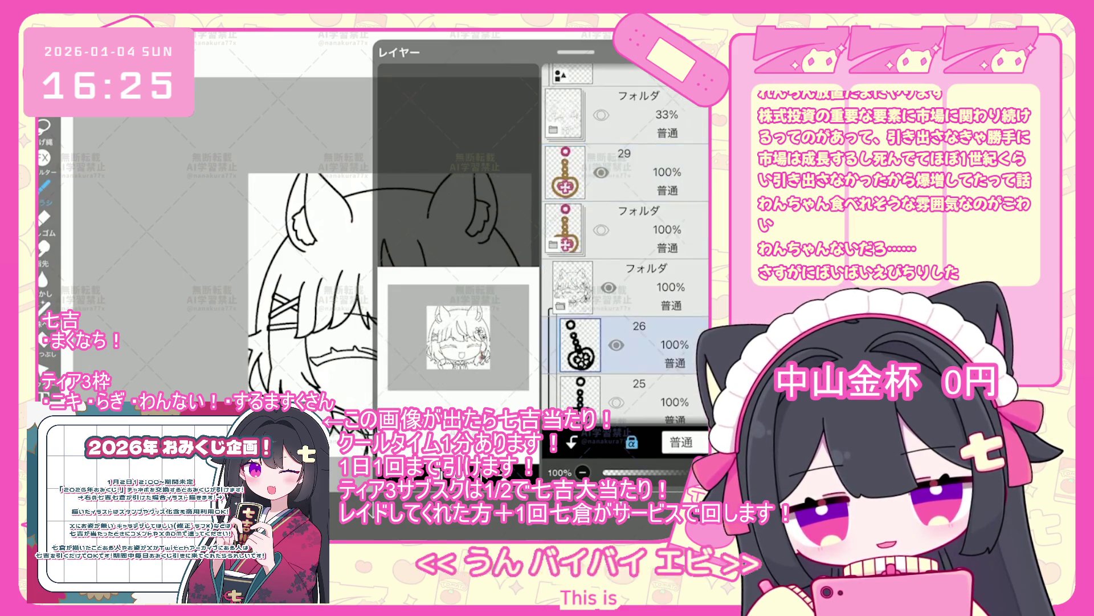
pyautogui.hotkey('ctrl', 't')
pyautogui.scroll(5, 494, 393)
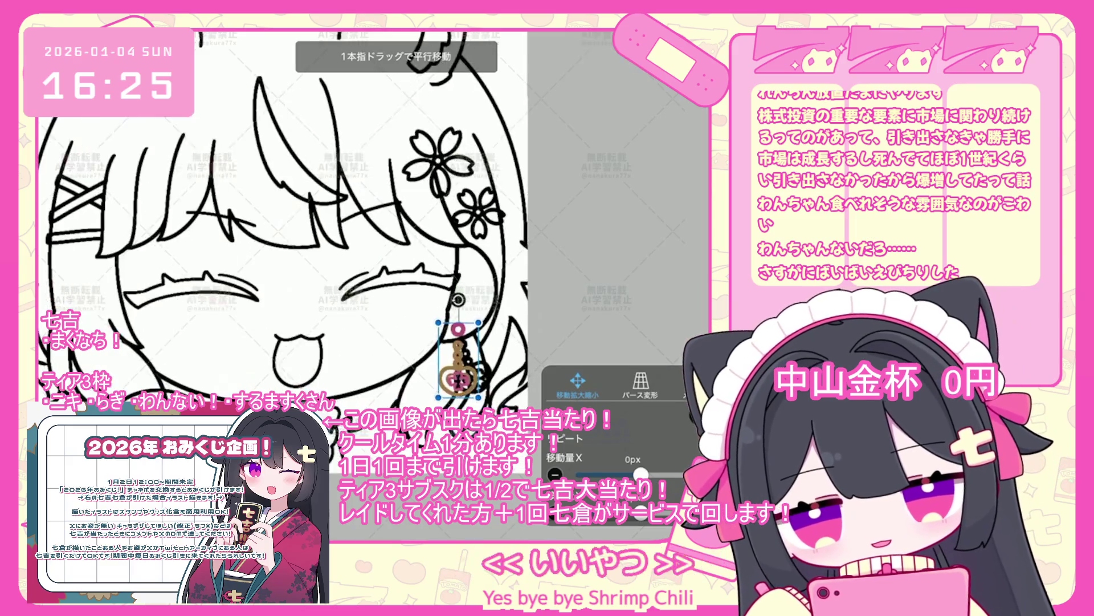
# - Drag the earring copy 61 px sideways, then undo the folder deletion
pyautogui.moveTo(367, 319)
pyautogui.mouseDown()
pyautogui.moveTo(354, 326)
pyautogui.moveTo(411, 338)
pyautogui.mouseUp()
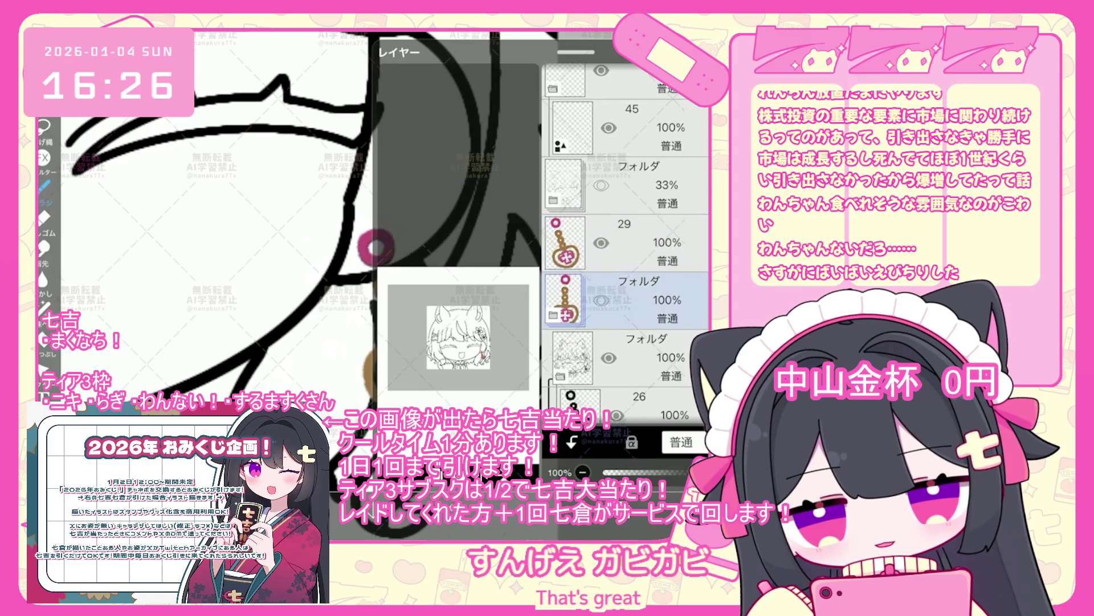
pyautogui.hotkey('ctrl', 'z')
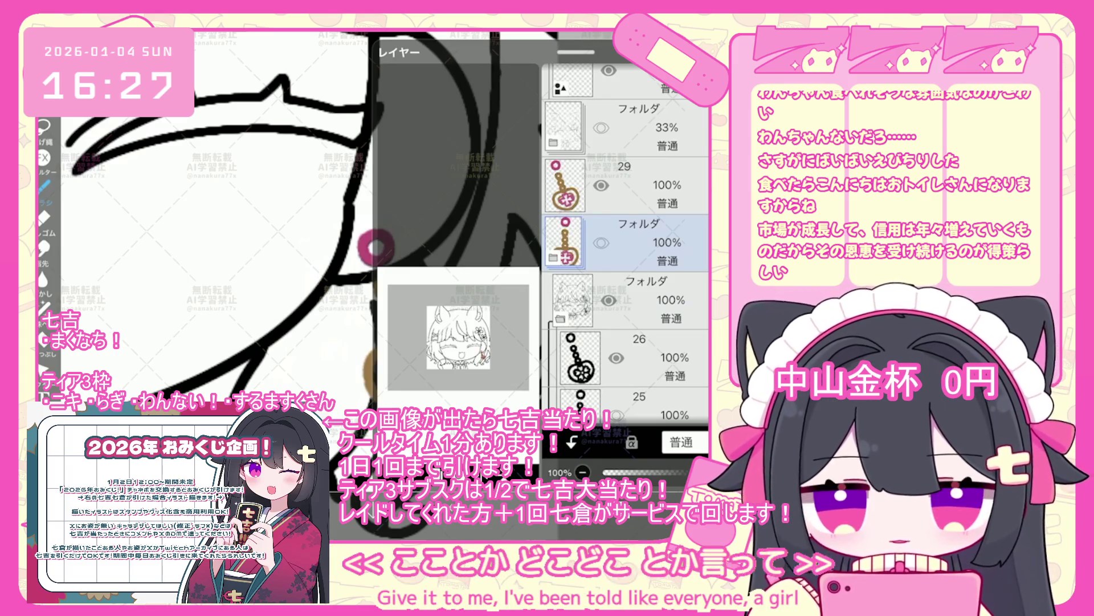
# - Hide the line-art folder to reveal the coloured chibi face and heart earring
pyautogui.scroll(3, 624, 239)
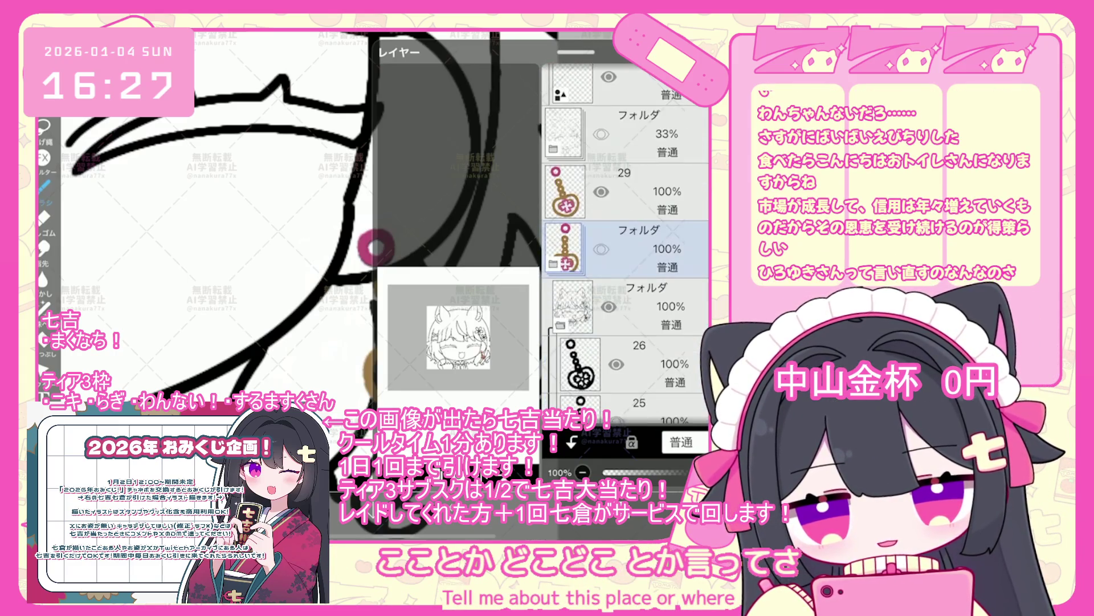
pyautogui.click(627, 306)
pyautogui.scroll(-2, 624, 239)
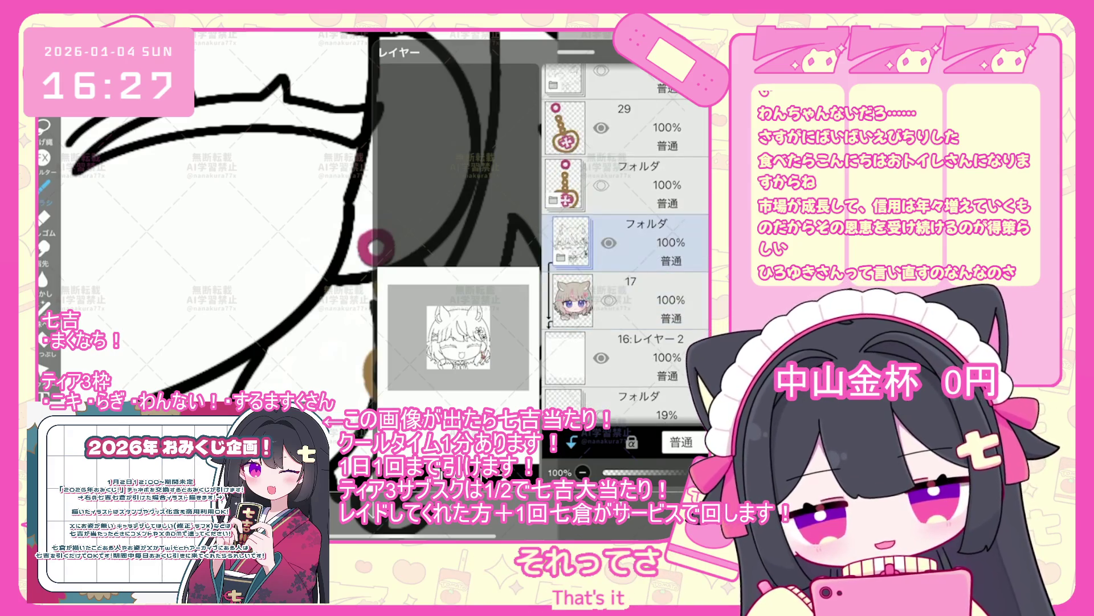
pyautogui.click(609, 242)
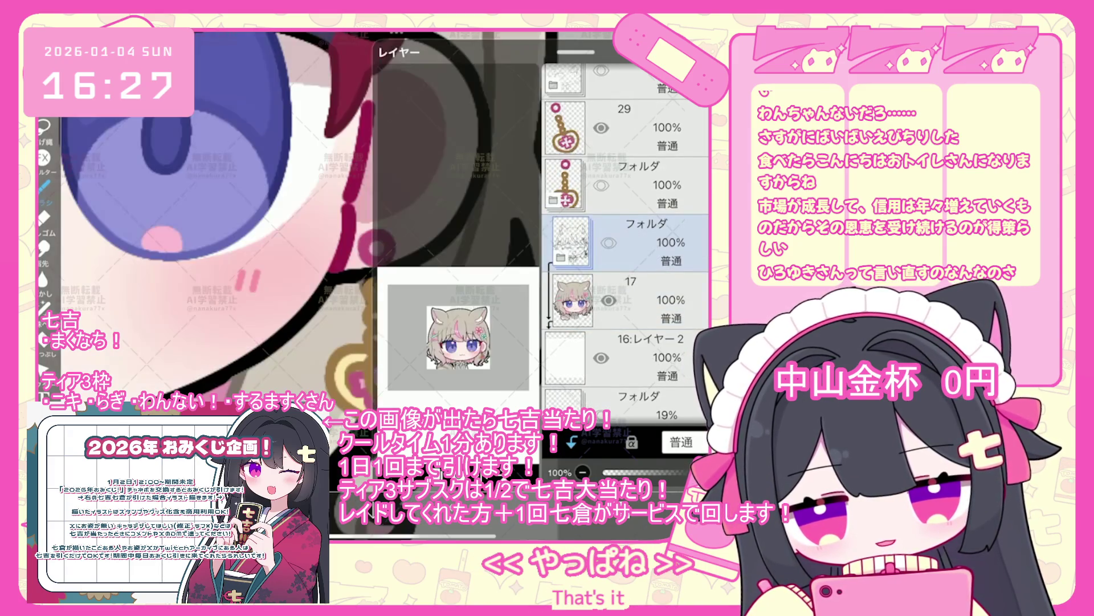
pyautogui.scroll(-3, 285, 228)
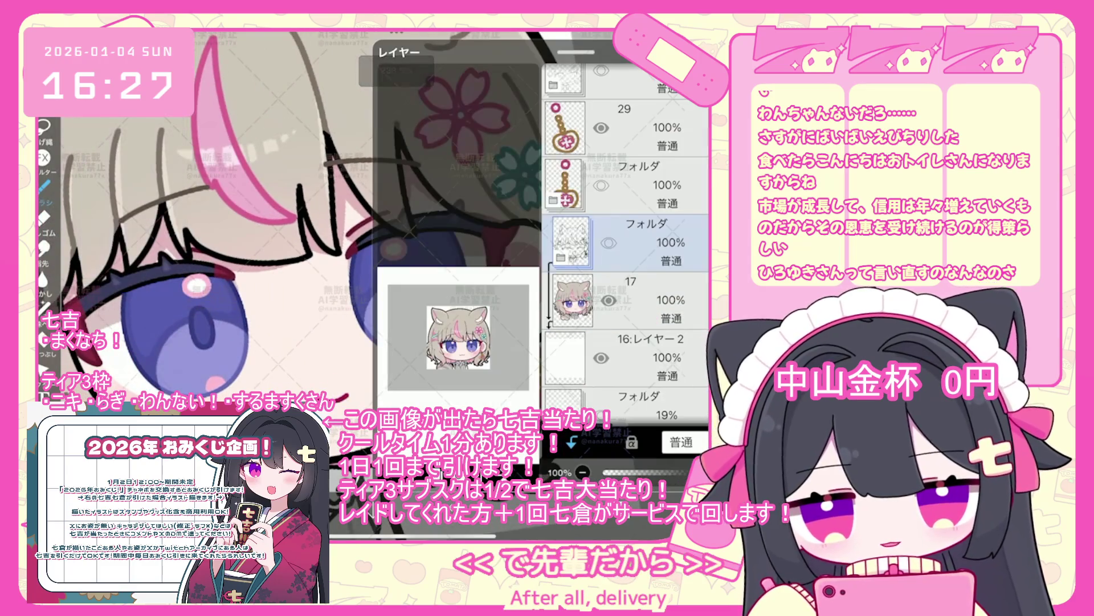
pyautogui.scroll(-2, 342, 257)
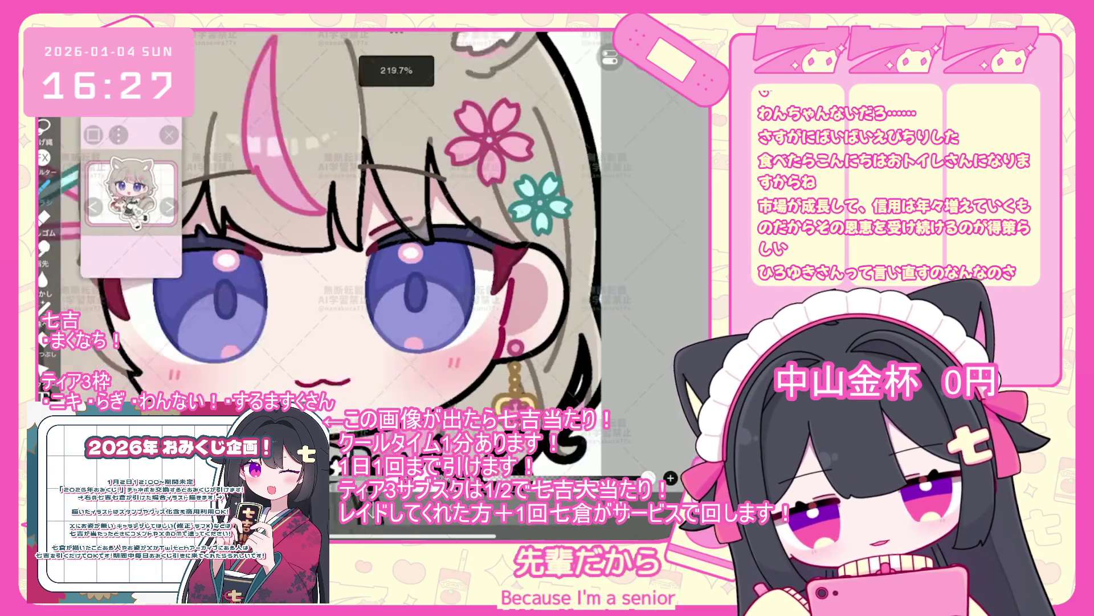
pyautogui.scroll(3, 342, 257)
pyautogui.click(627, 278)
pyautogui.click(627, 163)
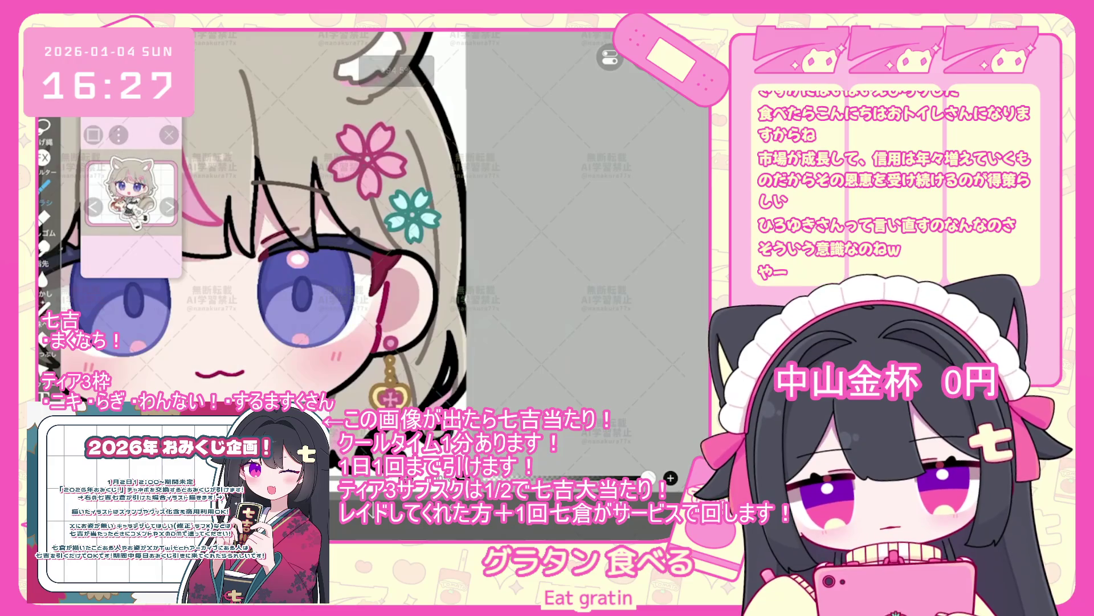
# - Handwrite エビグラタン with たべる beneath it on the grey area beside the drawing
pyautogui.moveTo(494, 277); pyautogui.dragTo(517, 275)
pyautogui.moveTo(505, 277); pyautogui.dragTo(517, 286)
pyautogui.moveTo(530, 279); pyautogui.dragTo(590, 284)
pyautogui.moveTo(596, 263); pyautogui.dragTo(597, 285)
pyautogui.moveTo(600, 269); pyautogui.dragTo(610, 282)
pyautogui.moveTo(526, 313); pyautogui.dragTo(542, 310)
pyautogui.moveTo(535, 306)
pyautogui.mouseDown()
pyautogui.moveTo(536, 328)
pyautogui.moveTo(577, 326)
pyautogui.moveTo(579, 305)
pyautogui.moveTo(596, 319)
pyautogui.mouseUp()
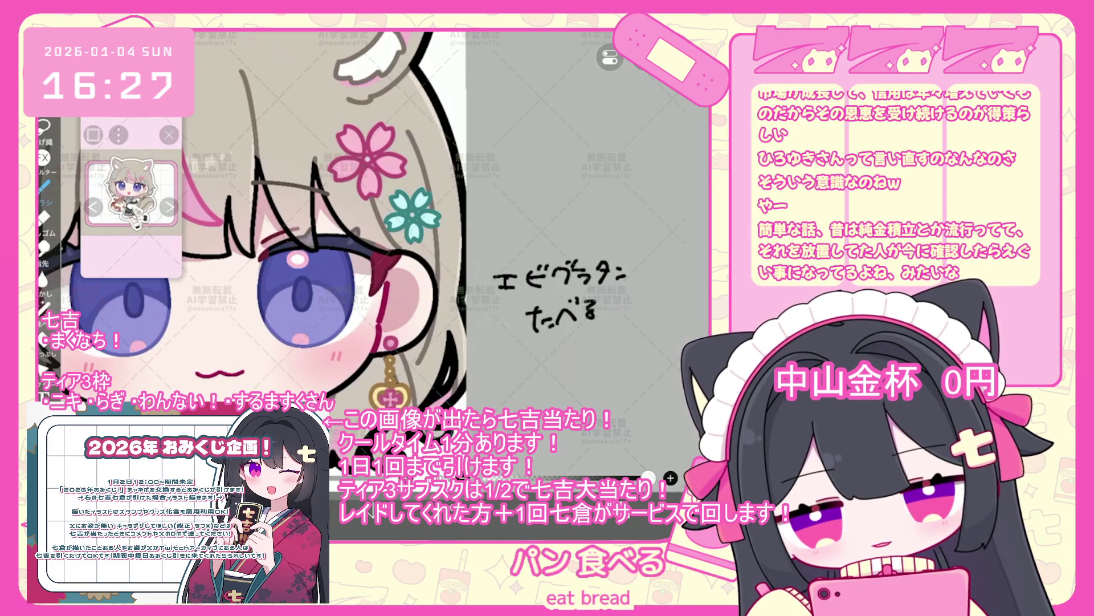
pyautogui.scroll(3, 285, 228)
pyautogui.scroll(2, 285, 228)
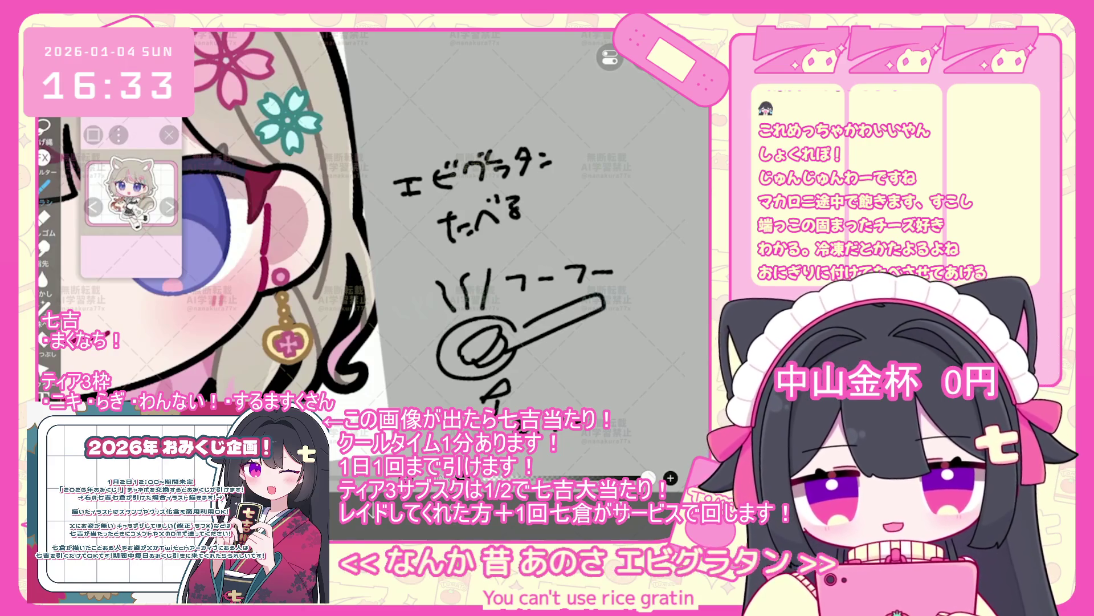
# - Sketch the gratin bowl and draw short vertical lines inside it, undoing stray strokes
pyautogui.moveTo(485, 228)
pyautogui.mouseDown()
pyautogui.moveTo(405, 285)
pyautogui.moveTo(598, 256)
pyautogui.moveTo(521, 239)
pyautogui.moveTo(562, 199)
pyautogui.moveTo(612, 220)
pyautogui.moveTo(618, 248)
pyautogui.mouseUp()
pyautogui.scroll(2, 544, 239)
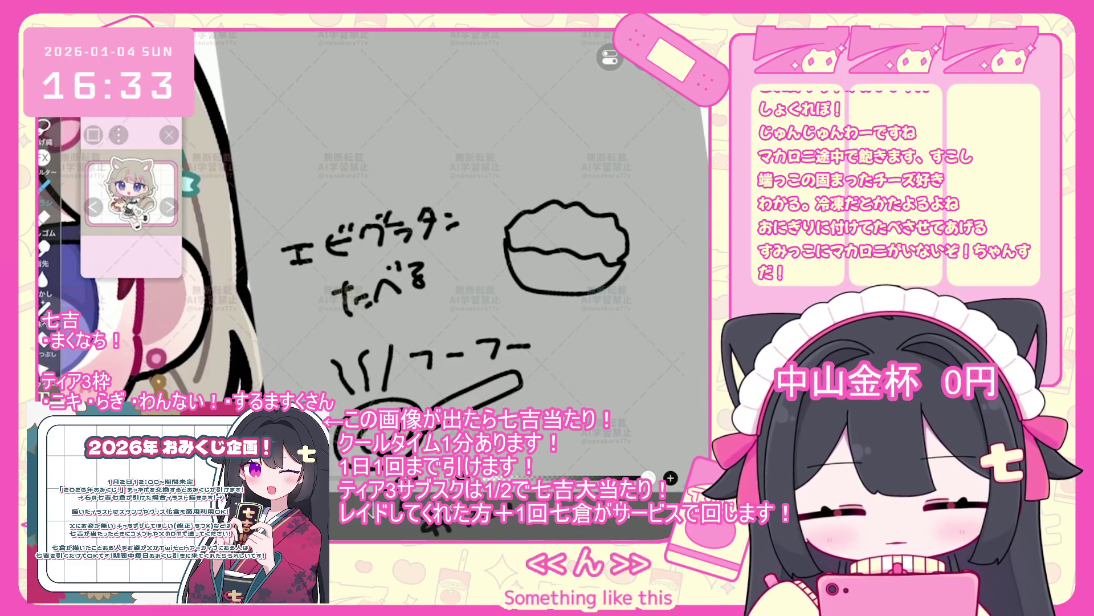
pyautogui.scroll(2, 456, 257)
pyautogui.hotkey('ctrl', 'z')
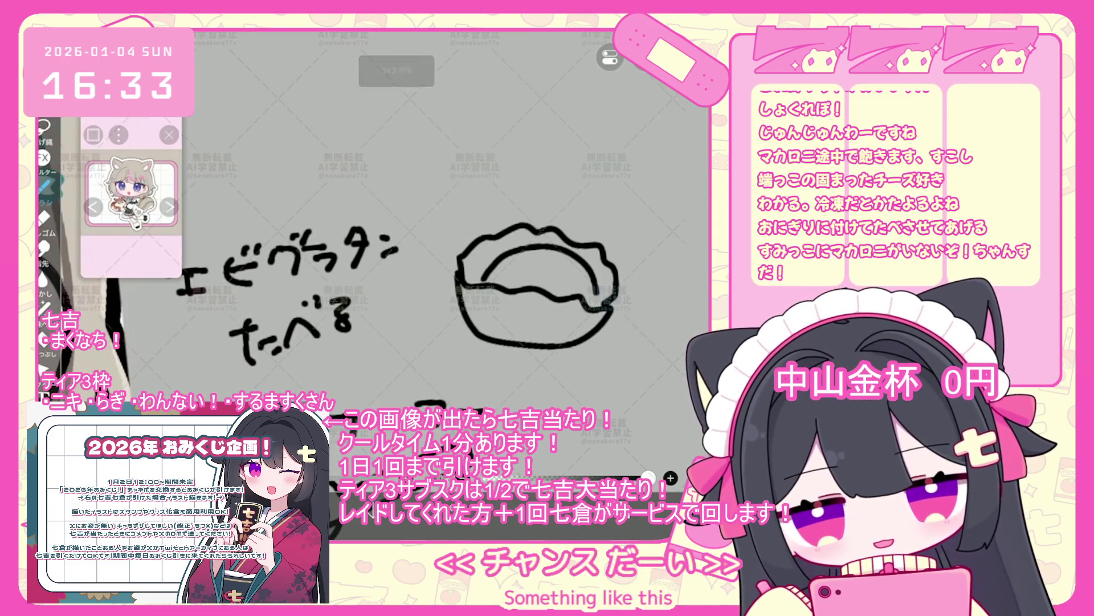
pyautogui.scroll(-2, 456, 256)
pyautogui.moveTo(507, 311)
pyautogui.mouseDown()
pyautogui.moveTo(508, 347)
pyautogui.moveTo(541, 344)
pyautogui.mouseUp()
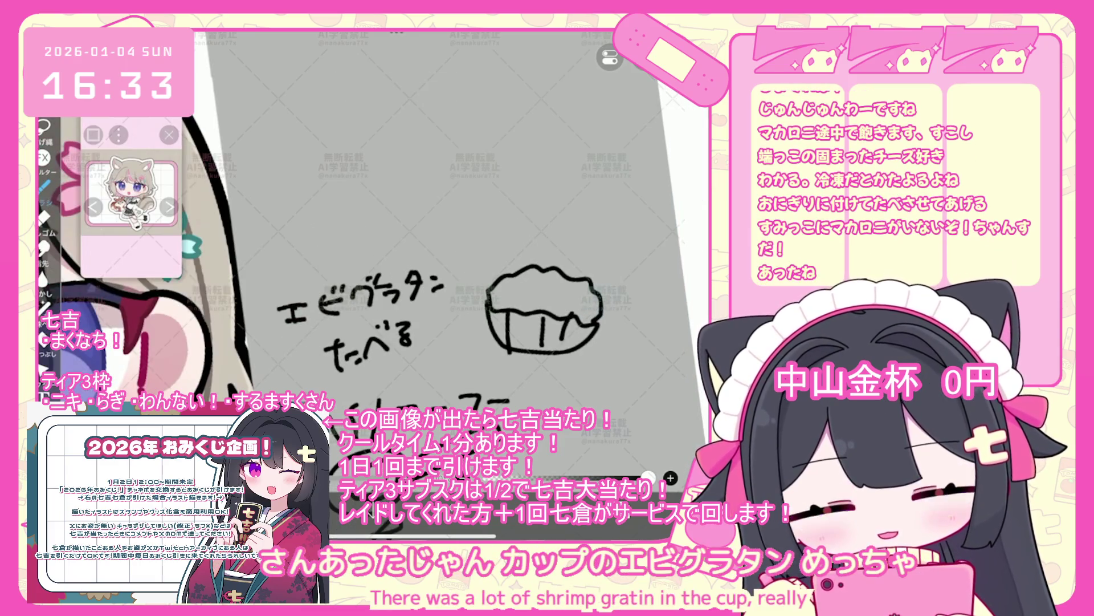
pyautogui.scroll(-2, 490, 285)
pyautogui.scroll(1, 490, 285)
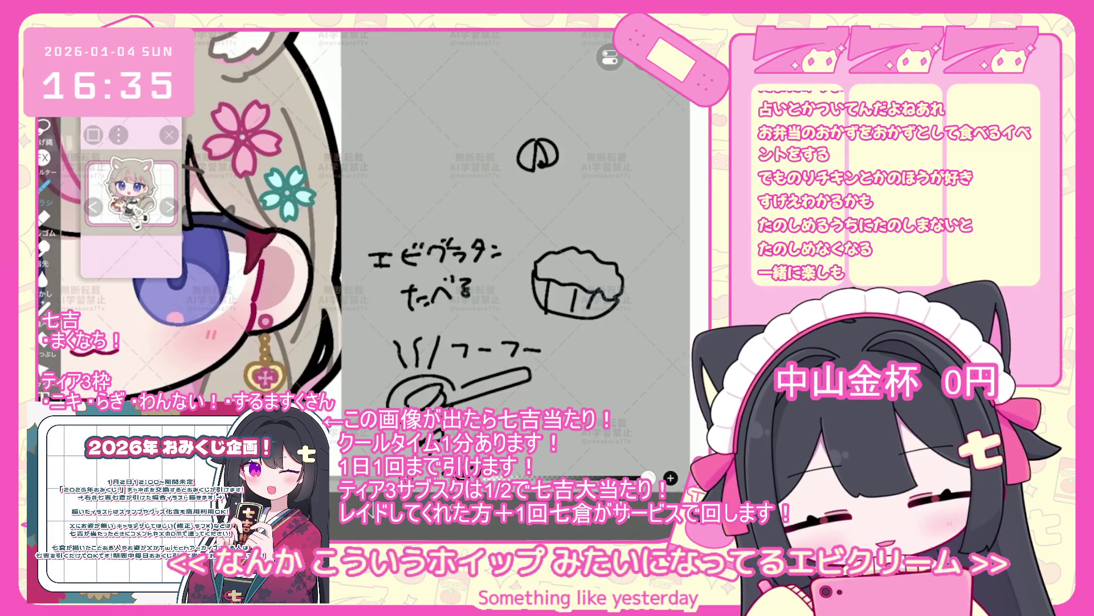
pyautogui.hotkey('ctrl', 'z')
pyautogui.hotkey('ctrl', 'z')
# - Redraw the small mark above the bowl as a swirled, pointed cream dollop
pyautogui.moveTo(518, 151)
pyautogui.mouseDown()
pyautogui.moveTo(502, 182)
pyautogui.moveTo(543, 176)
pyautogui.mouseUp()
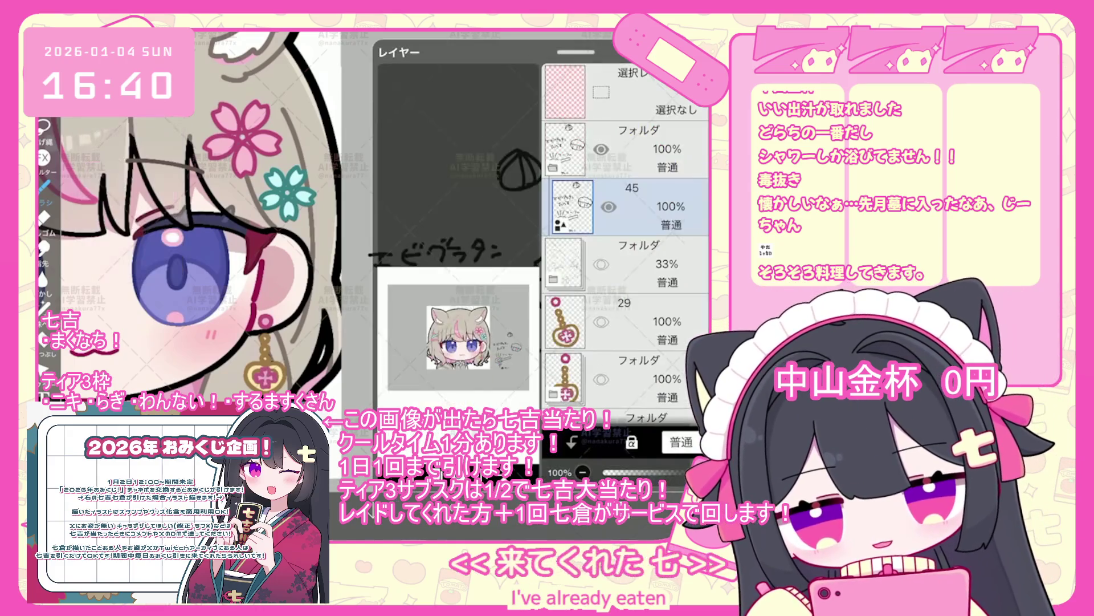
# - Zoom out to show the whole chibi and open the layer list
pyautogui.scroll(-3, 393, 262)
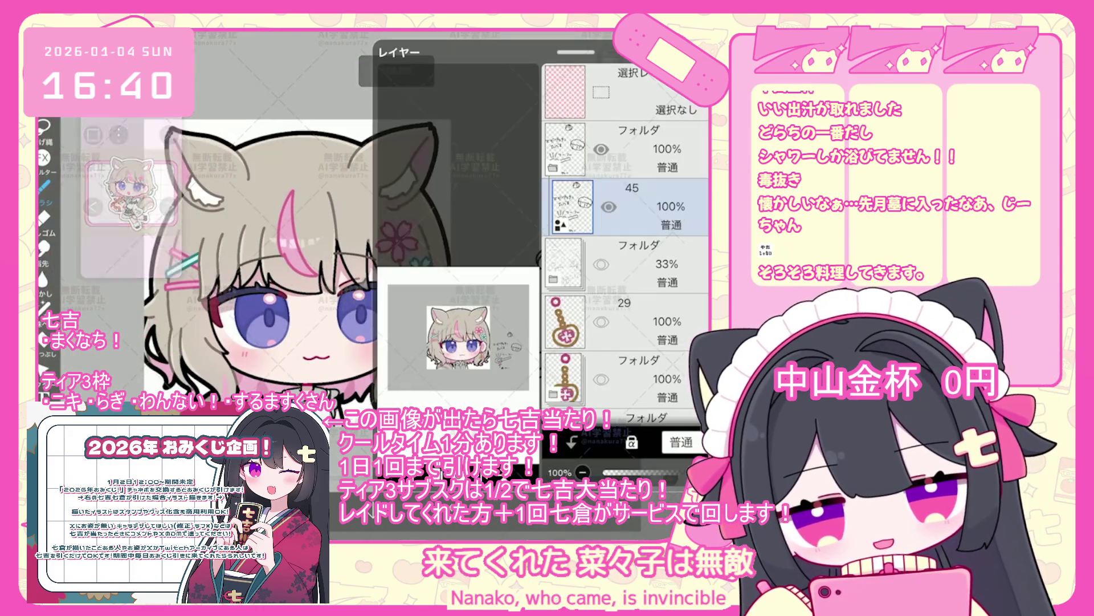
pyautogui.click(627, 206)
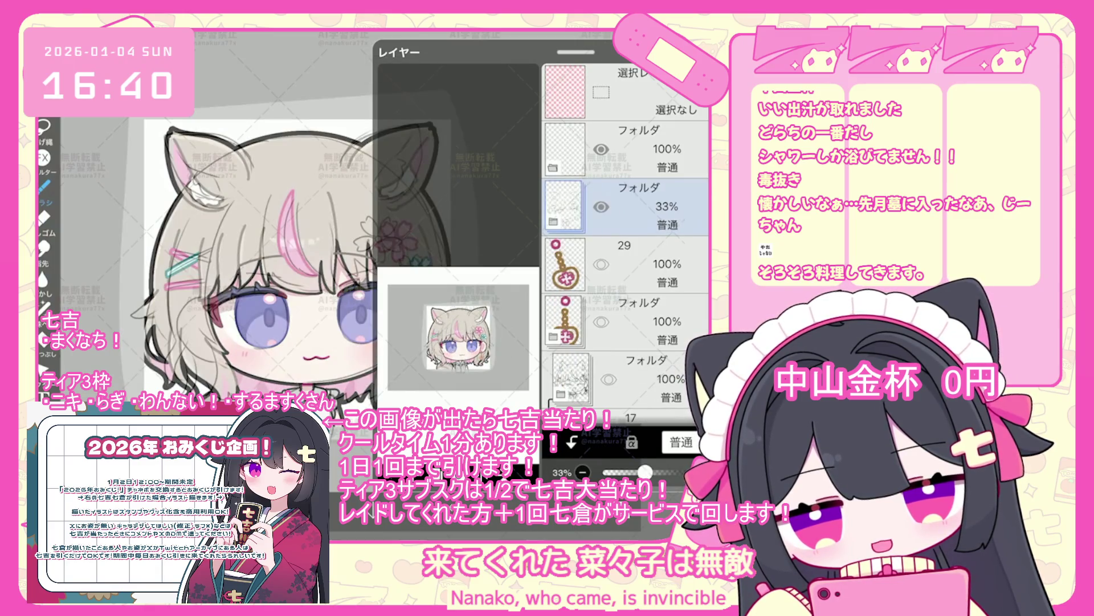
# - Expand the closed-eye line-art folder, move layer 26 above it, and delete keychain layer 25
pyautogui.scroll(-3, 627, 285)
pyautogui.click(627, 339)
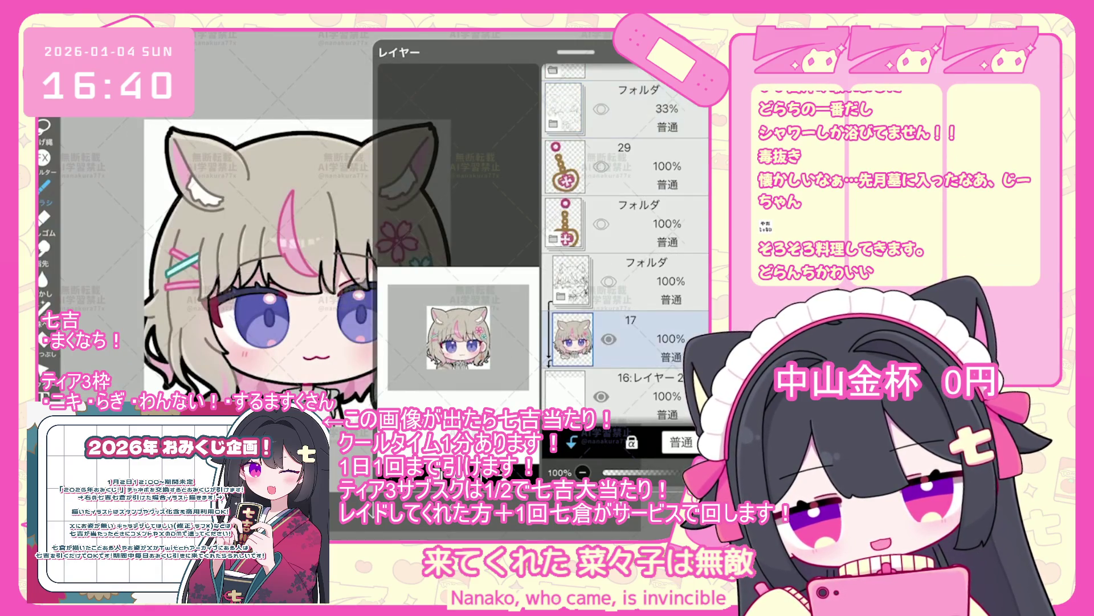
pyautogui.click(627, 282)
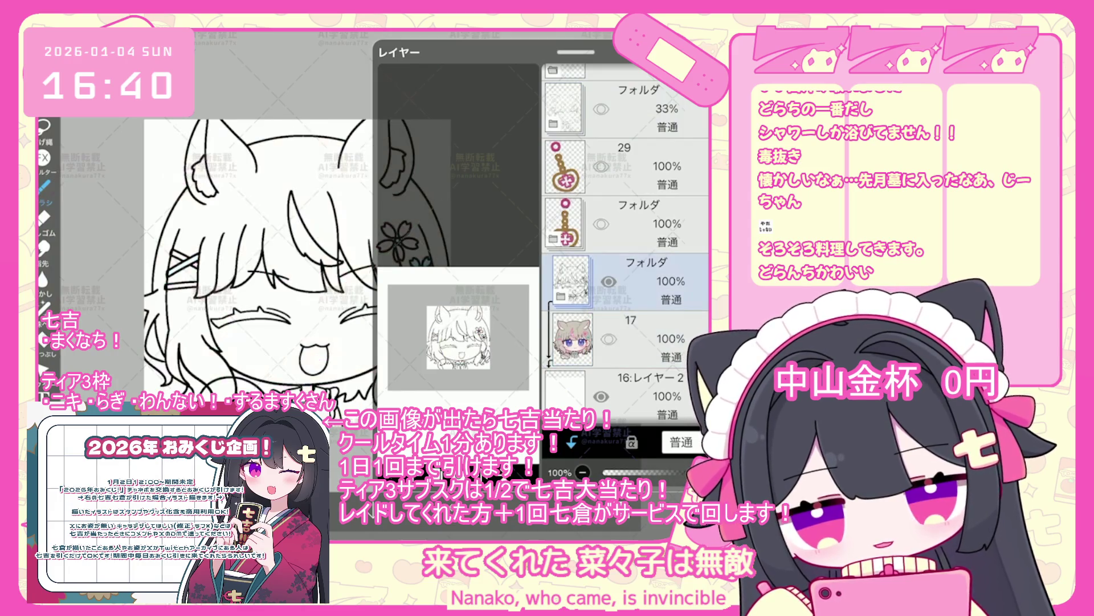
pyautogui.click(560, 297)
pyautogui.scroll(-3, 627, 256)
pyautogui.click(627, 260)
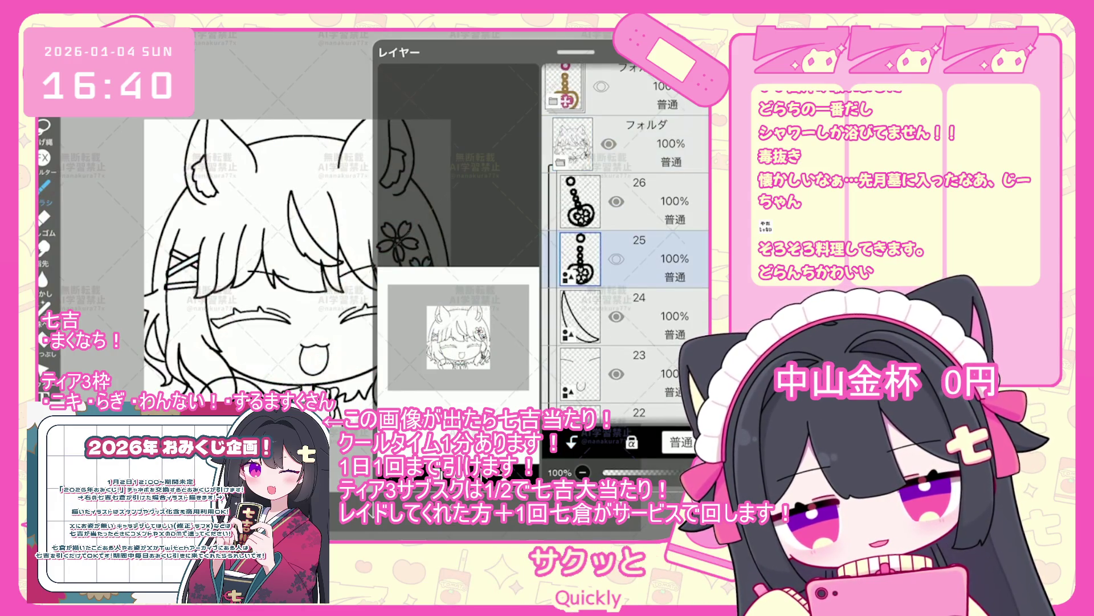
pyautogui.moveTo(675, 201); pyautogui.dragTo(674, 143)
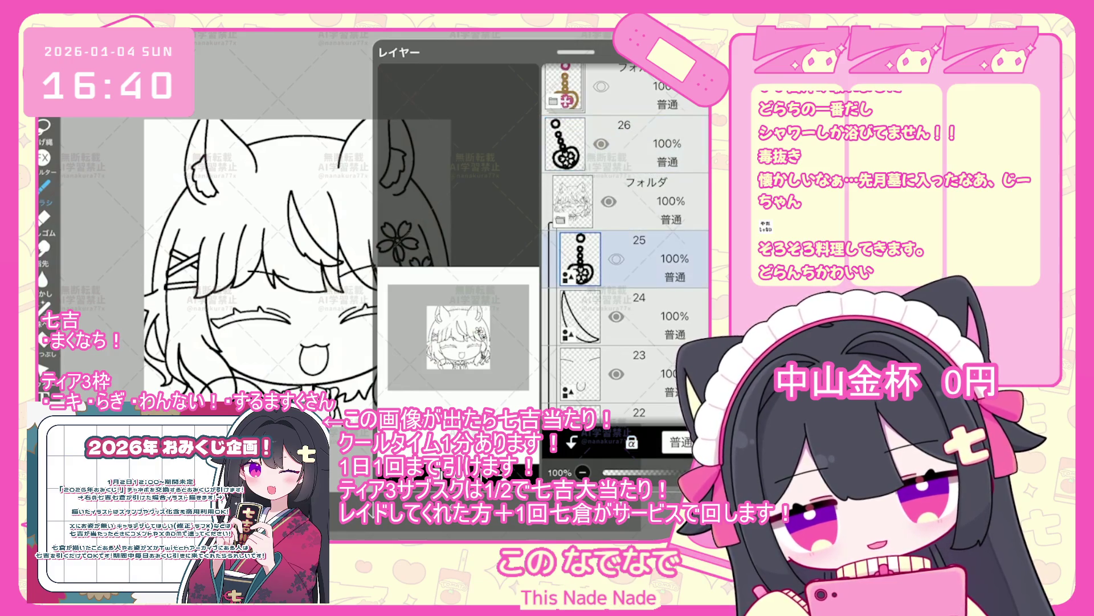
pyautogui.press('Delete')
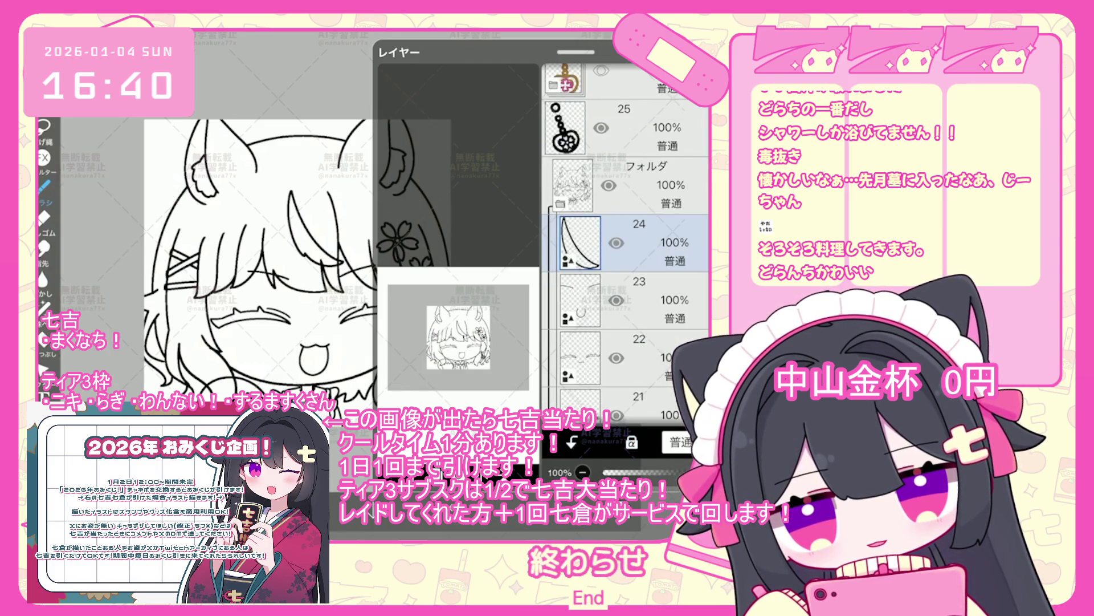
# - Move layer 21 above layer 22, undo the folder merge, and add a new layer and folder
pyautogui.click(656, 243)
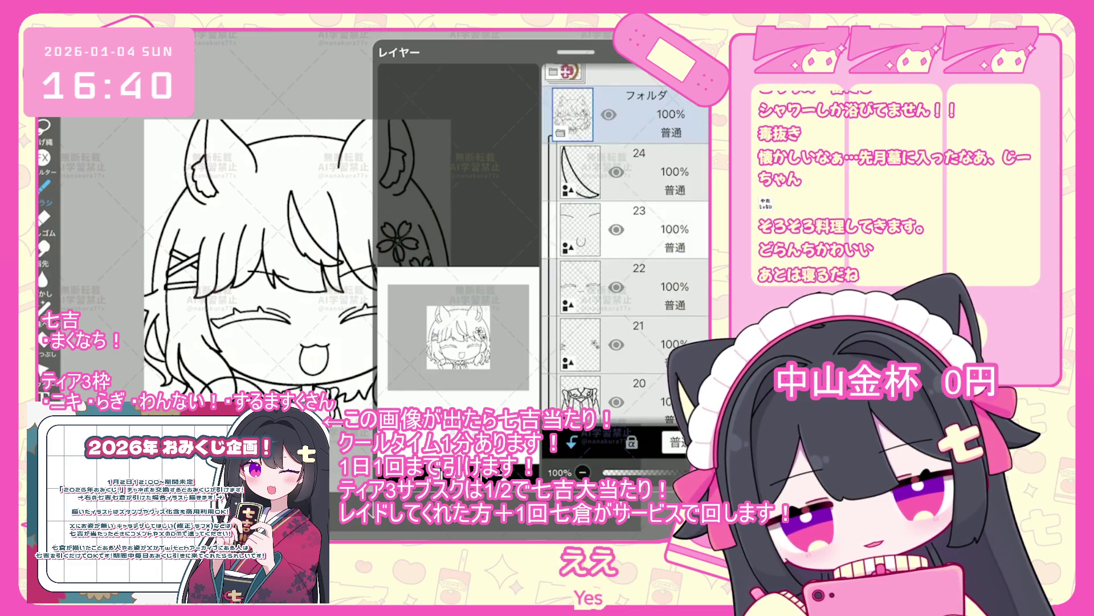
pyautogui.click(655, 261)
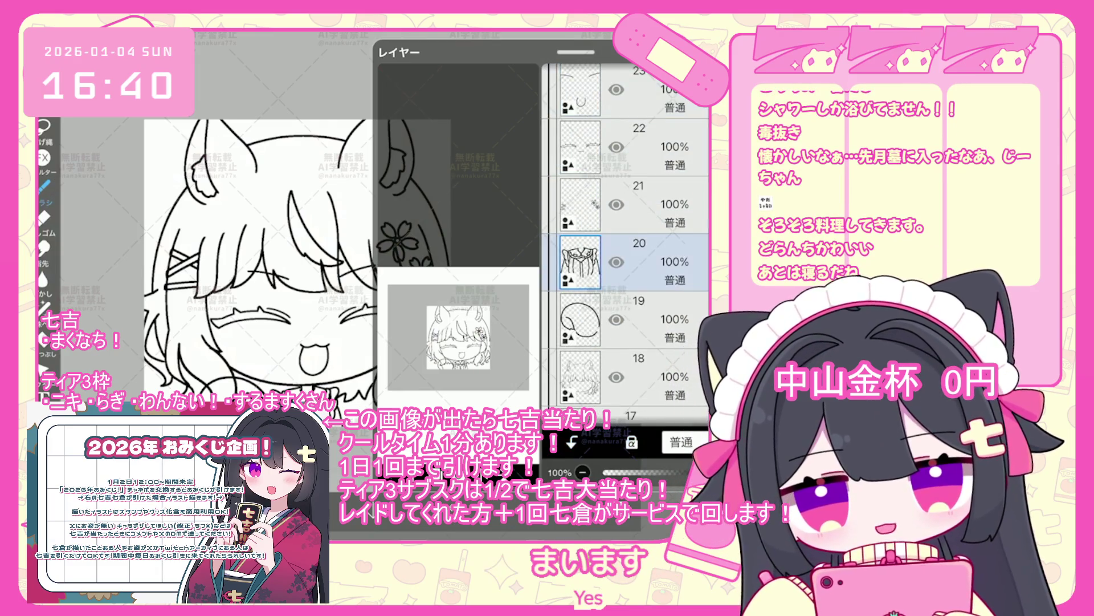
pyautogui.click(656, 204)
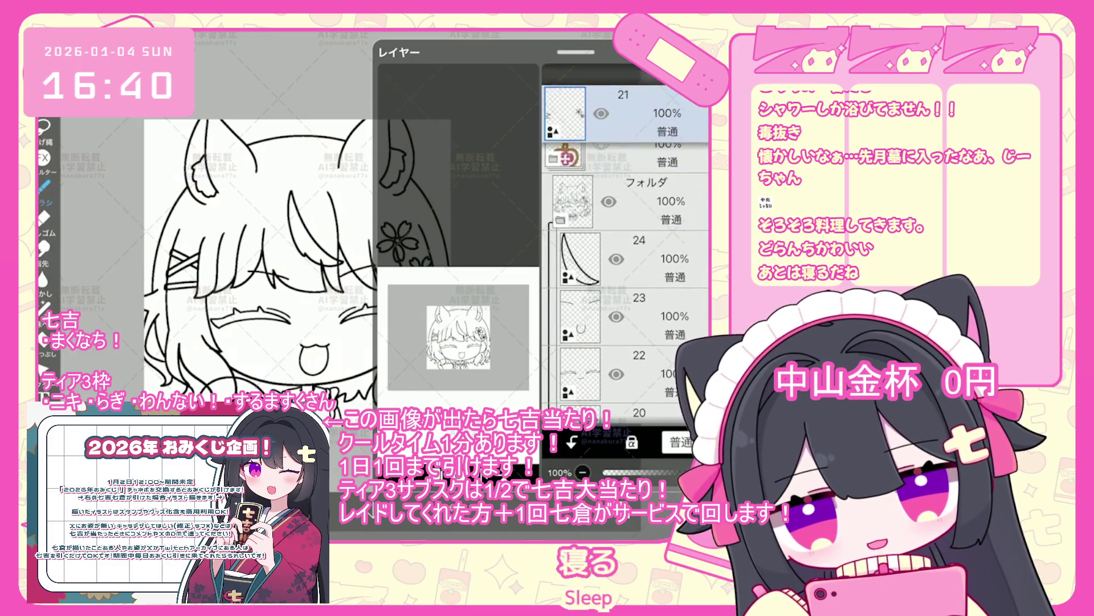
pyautogui.moveTo(655, 114); pyautogui.dragTo(656, 251)
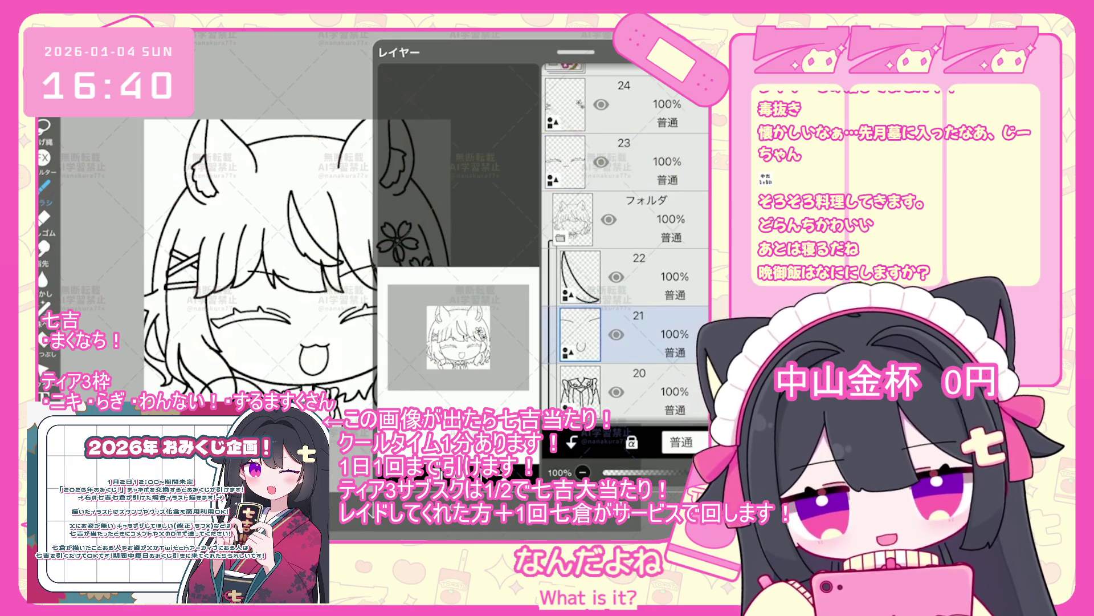
pyautogui.moveTo(655, 334); pyautogui.dragTo(656, 220)
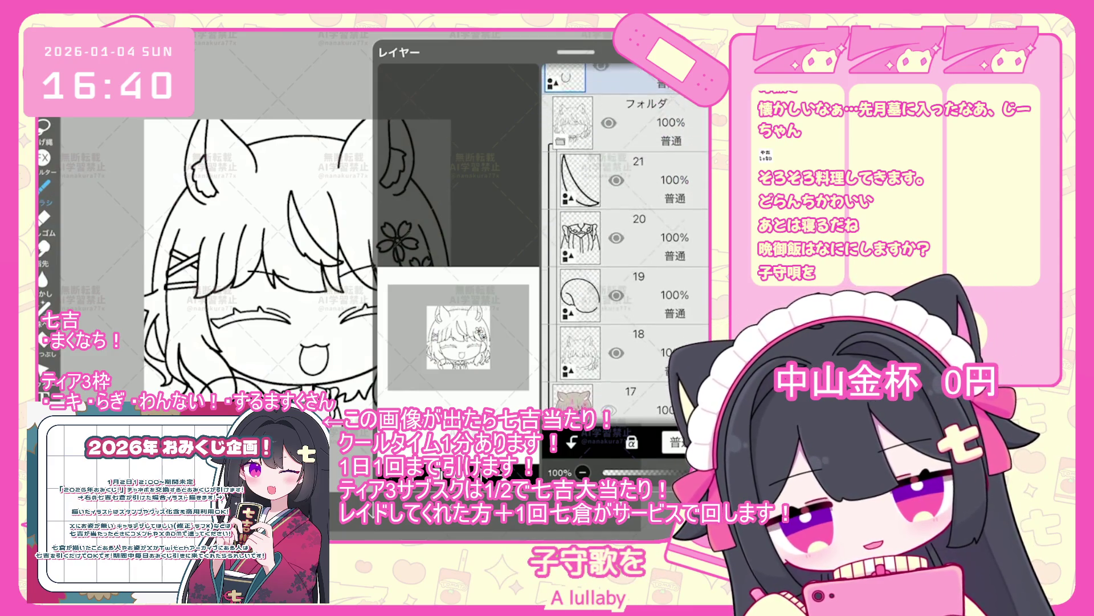
pyautogui.click(627, 274)
pyautogui.scroll(-1, 627, 256)
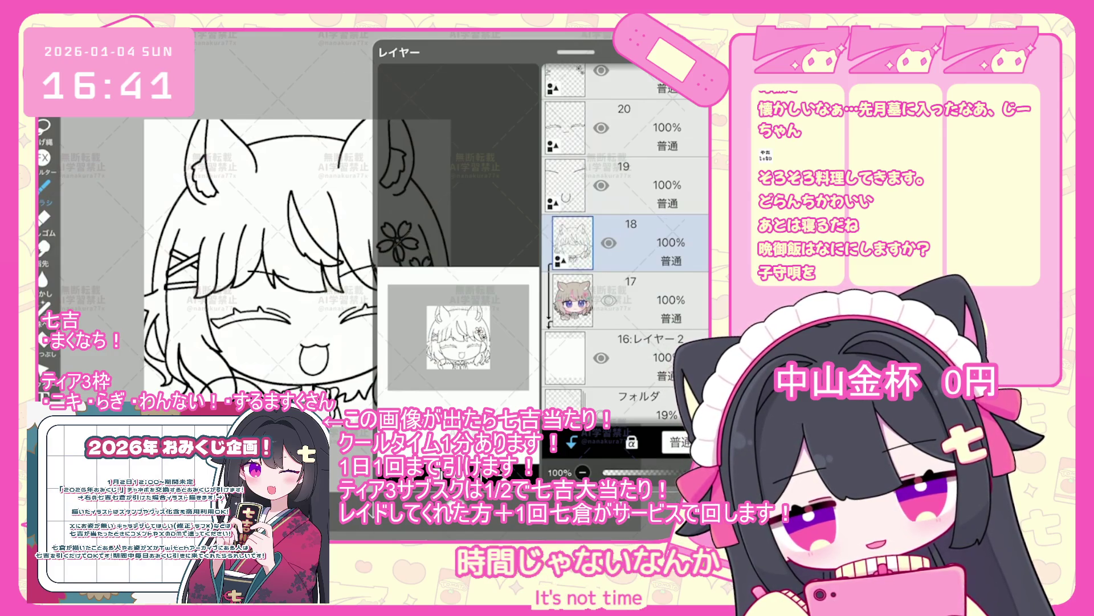
pyautogui.hotkey('ctrl', 'z')
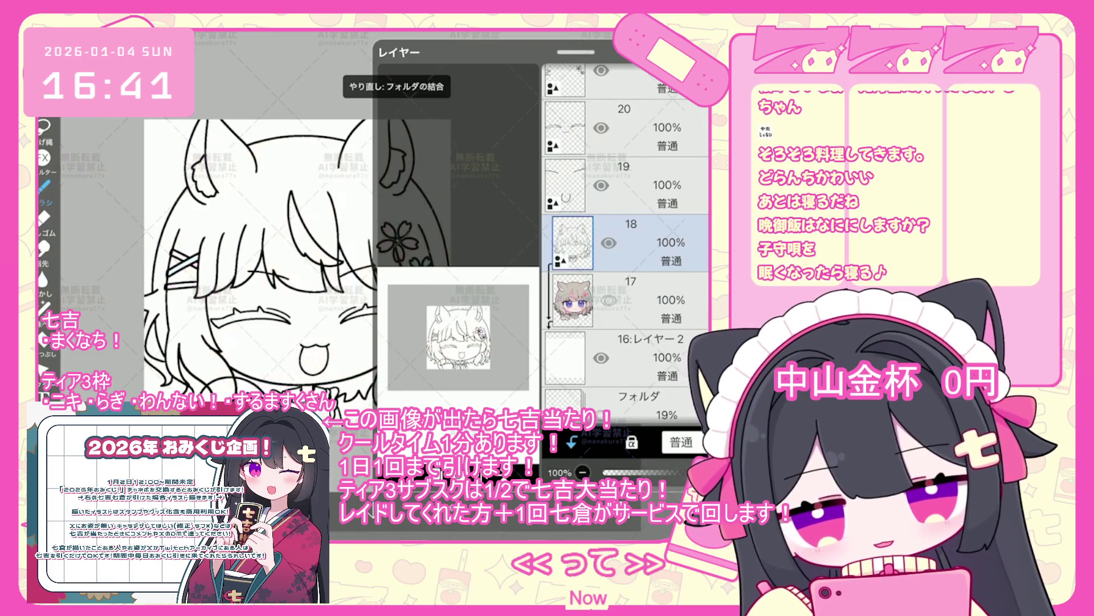
pyautogui.click(627, 300)
pyautogui.hotkey('ctrl', 'z')
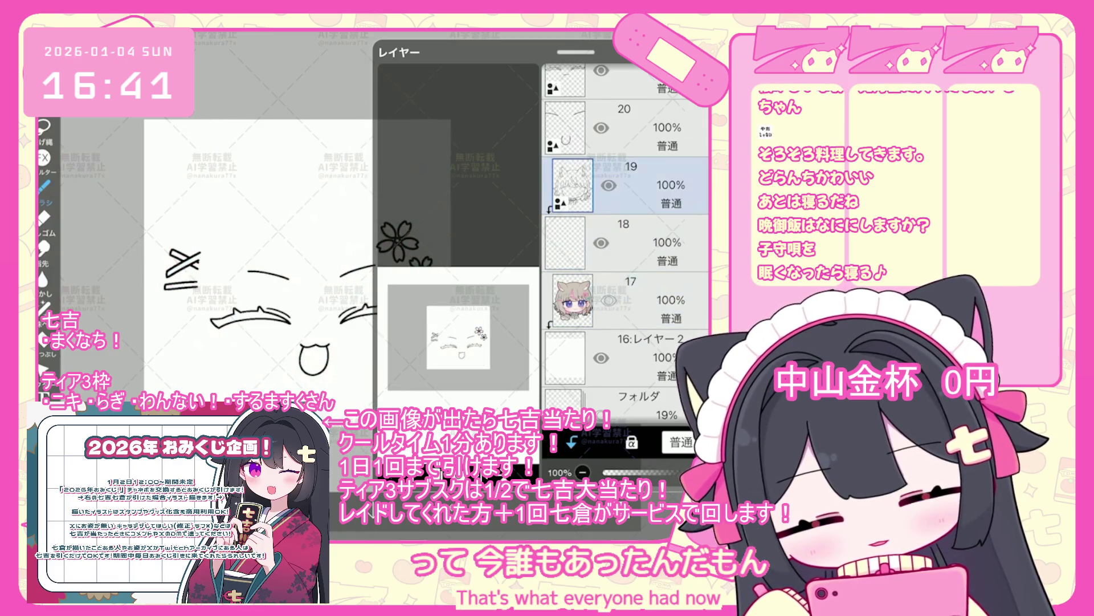
pyautogui.hotkey('ctrl', 'z')
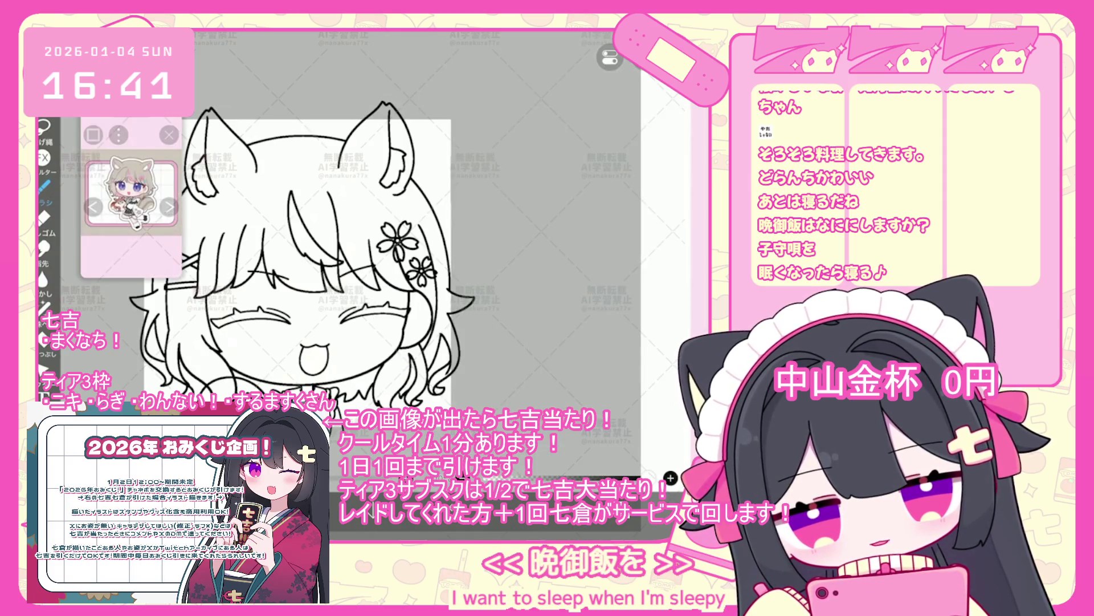
# - Undo the last three vector-eraser edits on the closed-eye line art and reopen the layer list
pyautogui.scroll(-1, 399, 262)
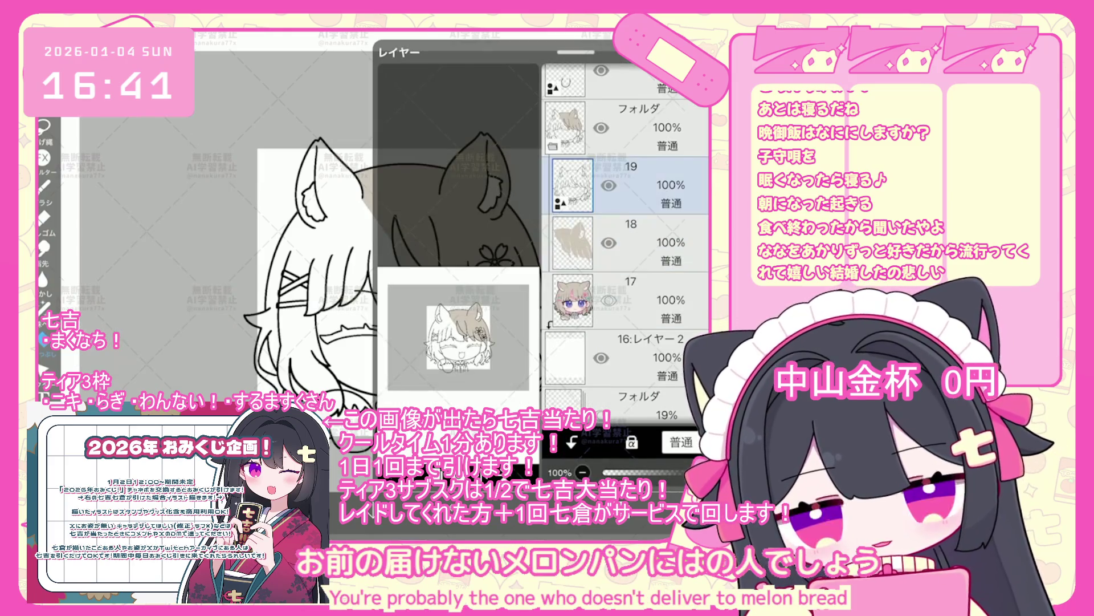
pyautogui.click(618, 467)
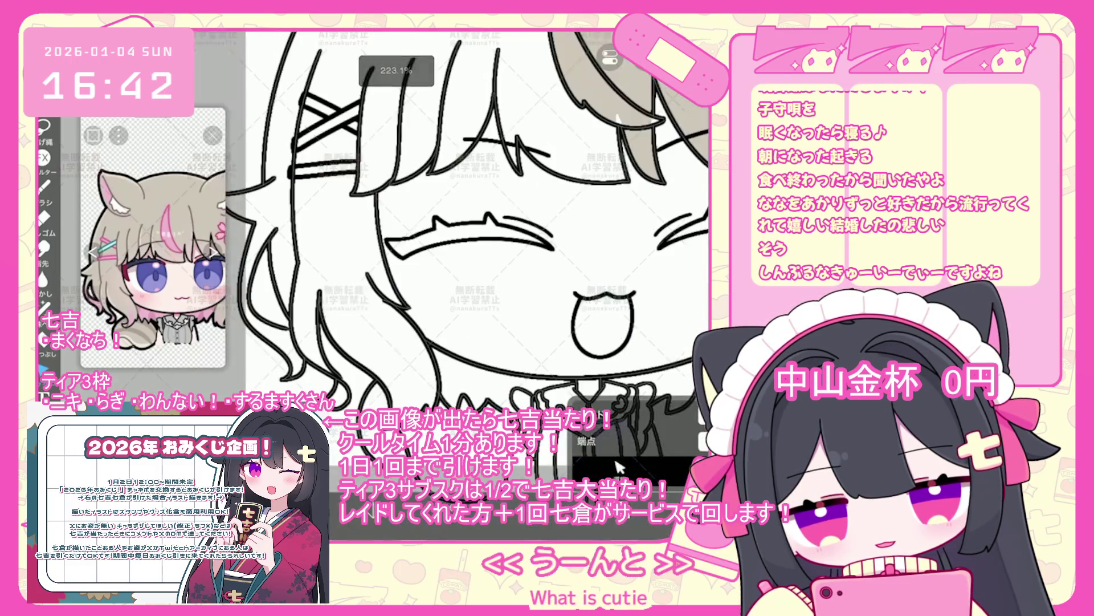
pyautogui.hotkey('ctrl', 'z')
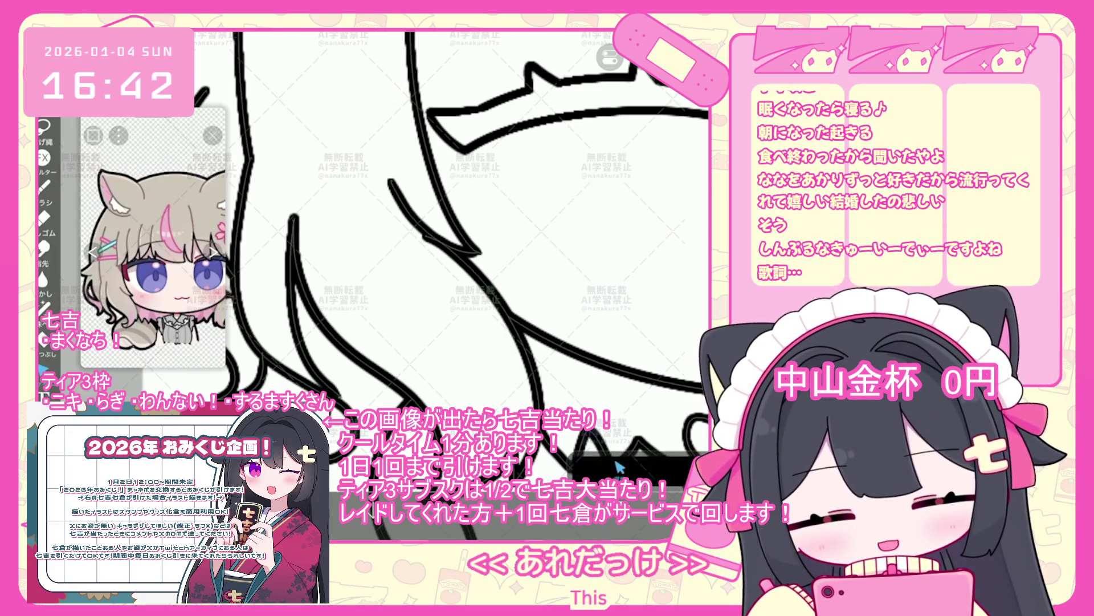
pyautogui.hotkey('ctrl', 'z')
pyautogui.hotkey('ctrl', 'z')
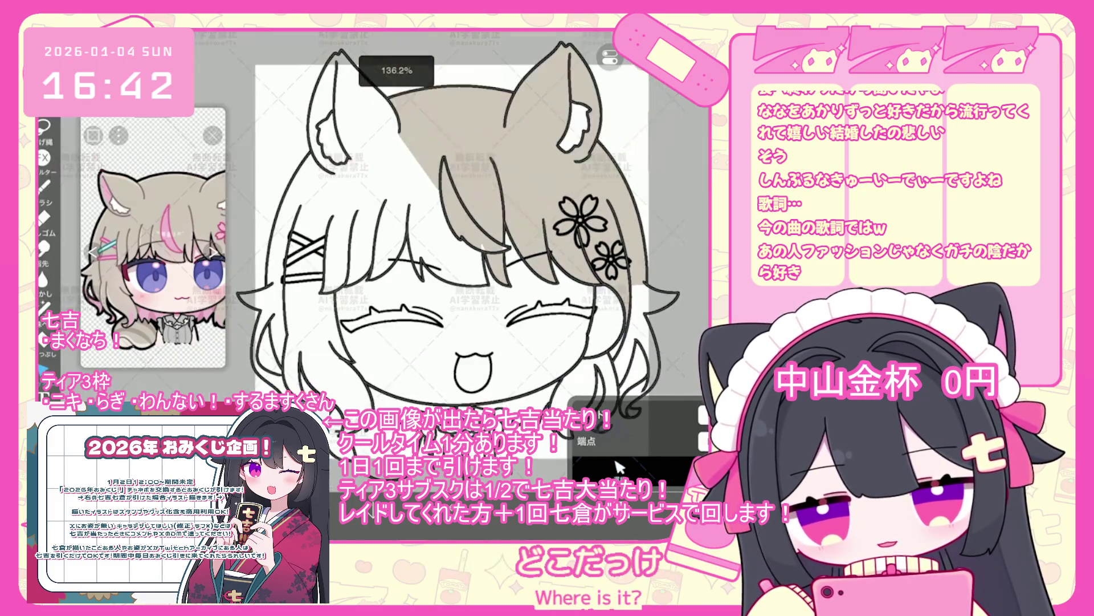
pyautogui.click(620, 468)
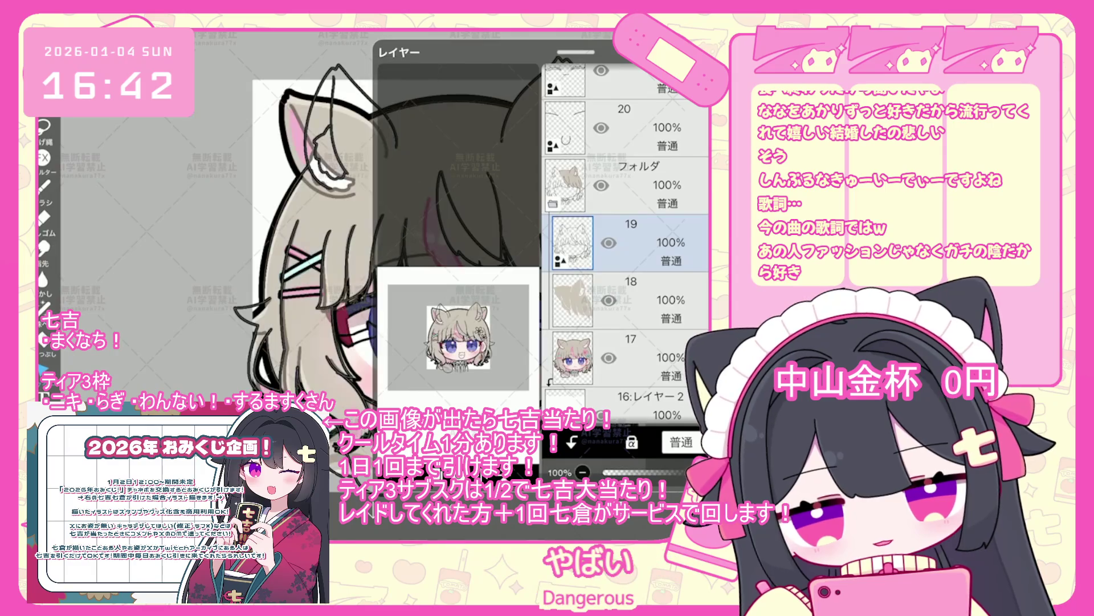
# - Fill the bangs gap and the left hair strip beige, undoing the unwanted left-hair fill
pyautogui.click(619, 468)
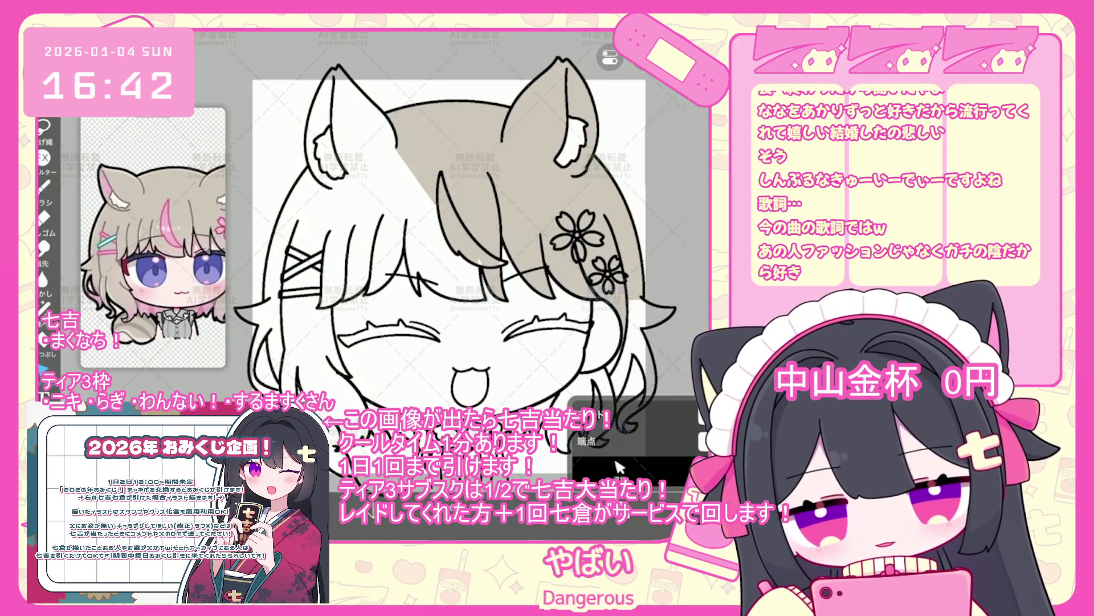
pyautogui.click(618, 467)
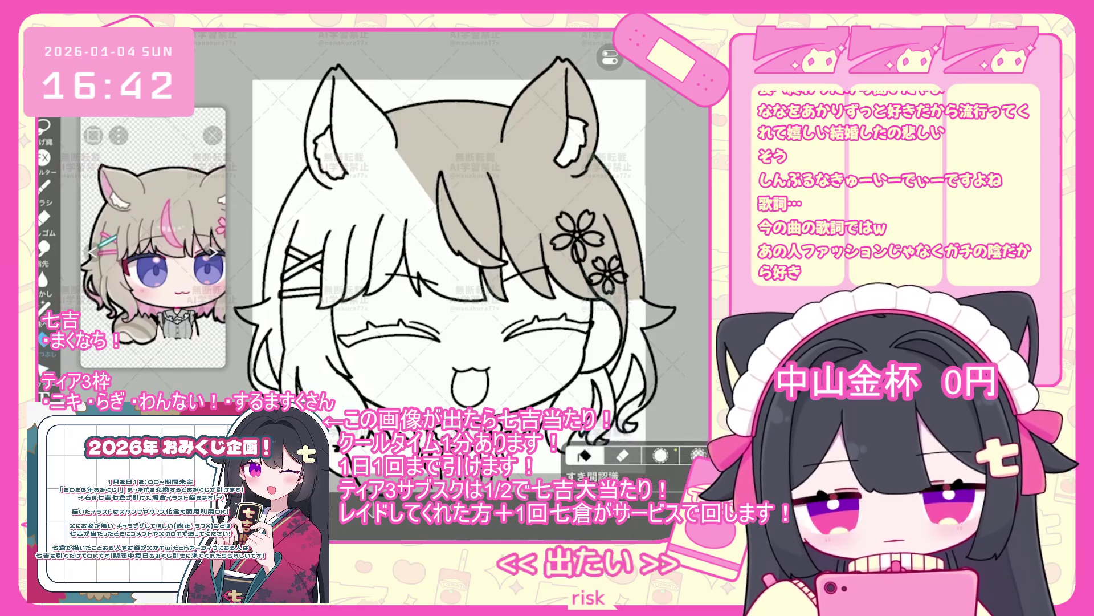
pyautogui.click(445, 228)
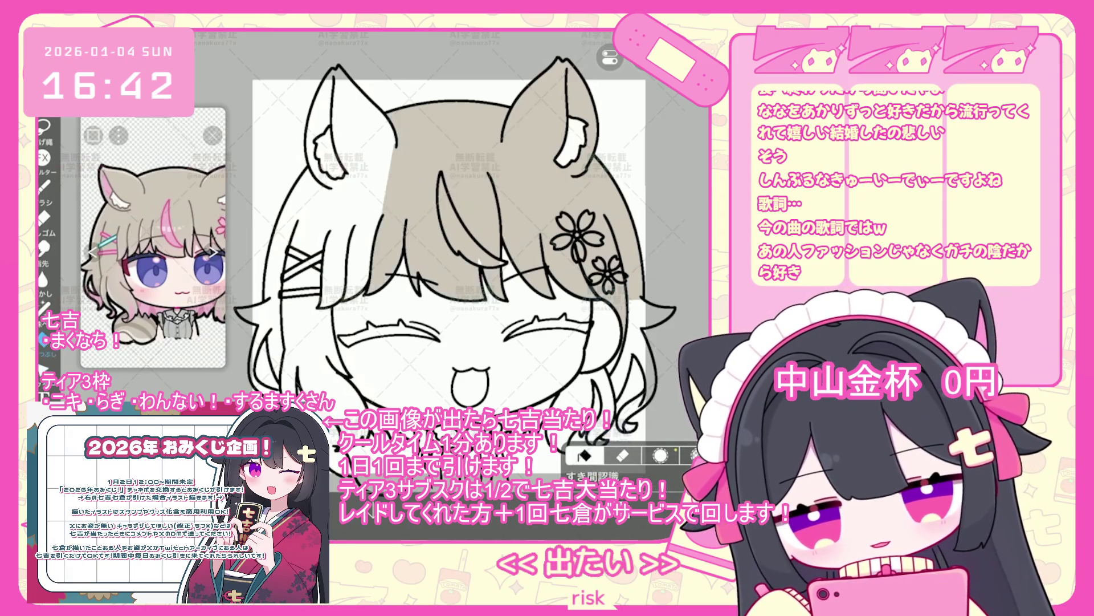
pyautogui.click(353, 239)
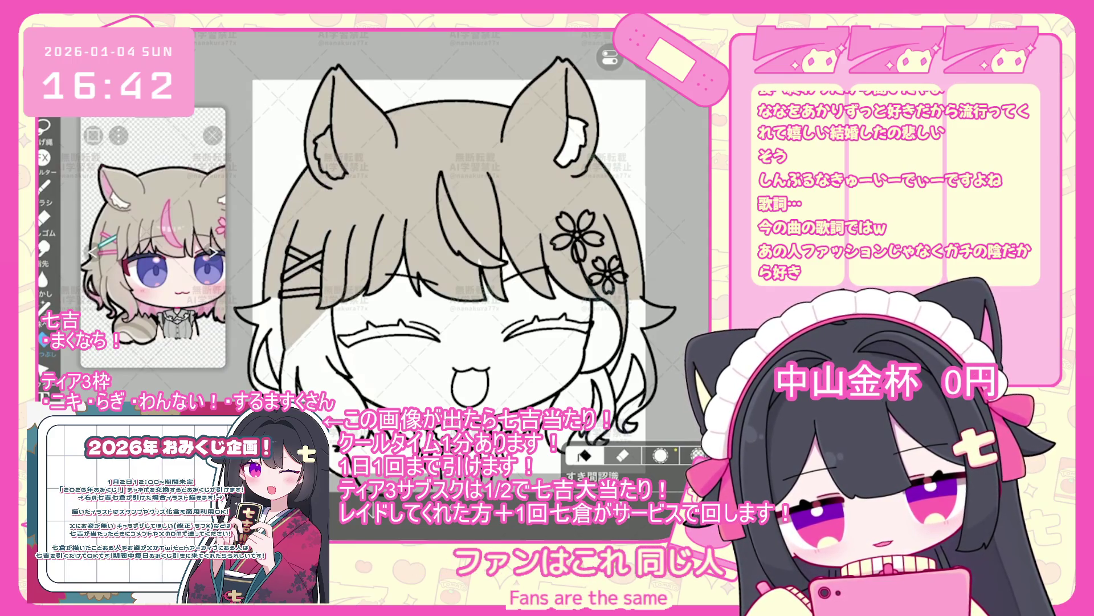
pyautogui.click(268, 342)
pyautogui.hotkey('ctrl', 'z')
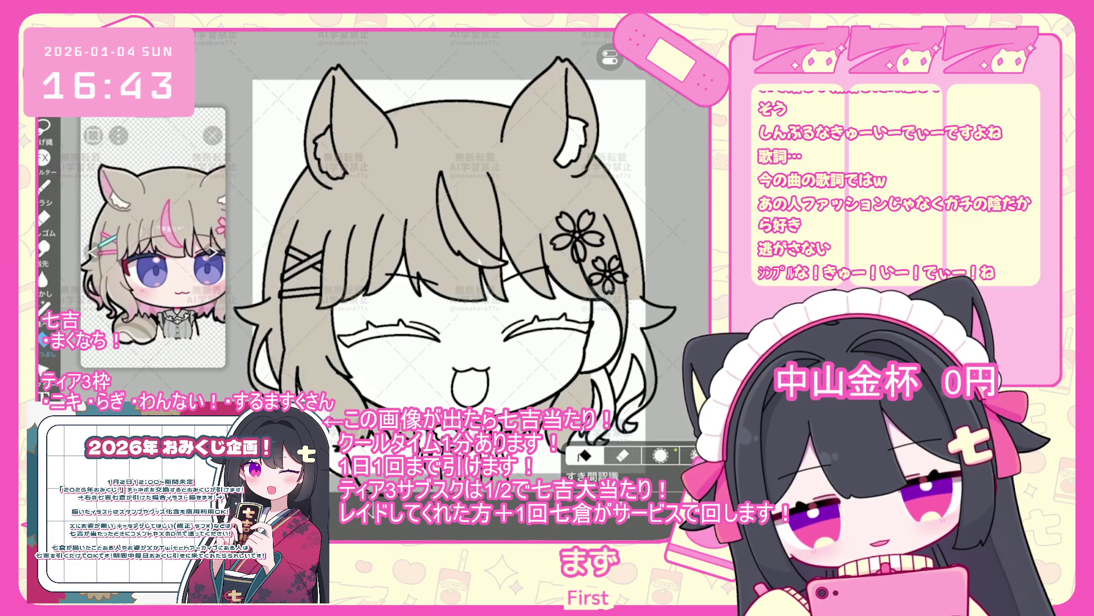
# - Undo the stray fills and sample a colour from the reference picture
pyautogui.hscroll(3, 434, 257)
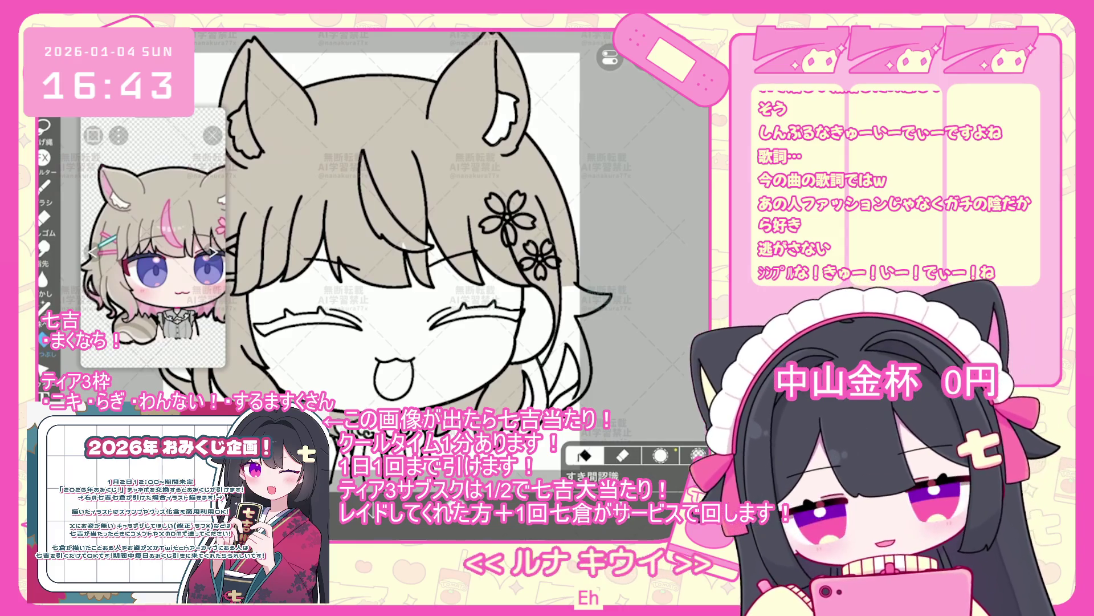
pyautogui.hotkey('ctrl', 'z')
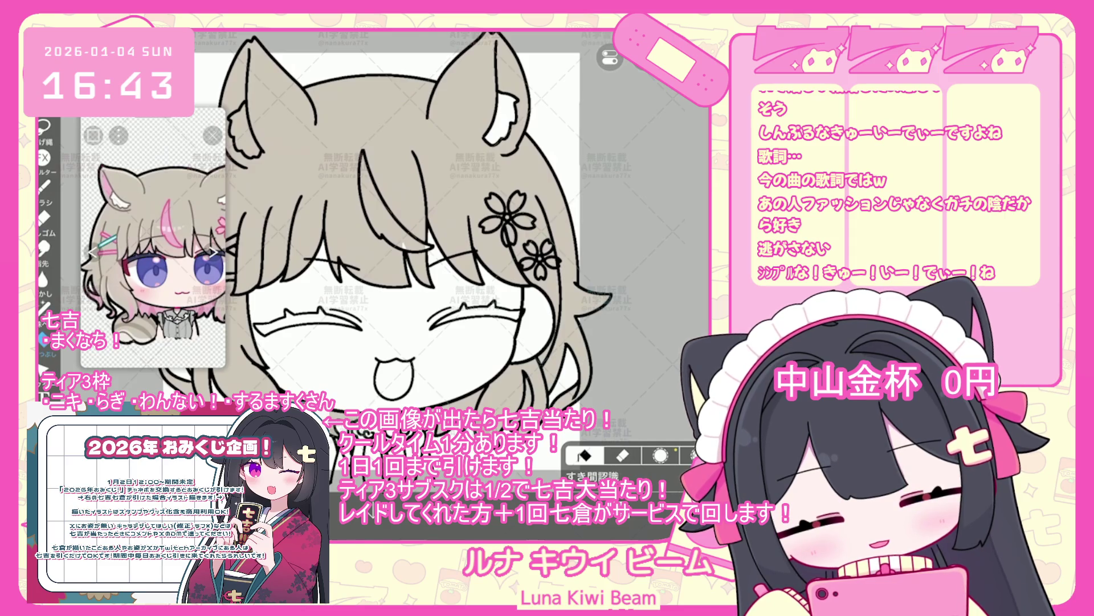
pyautogui.scroll(3, 416, 257)
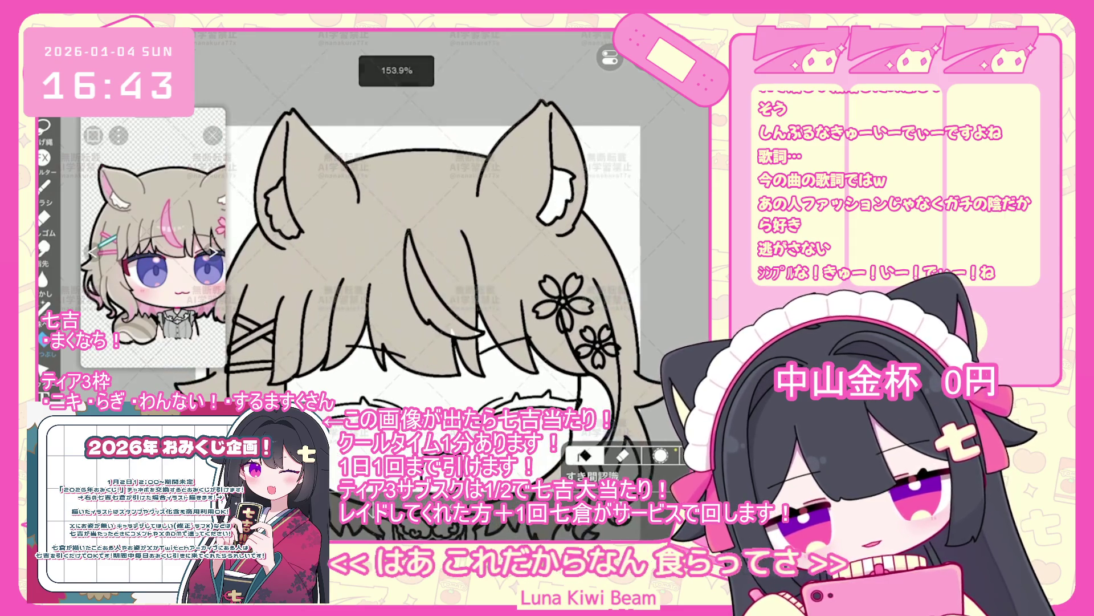
pyautogui.press('l')
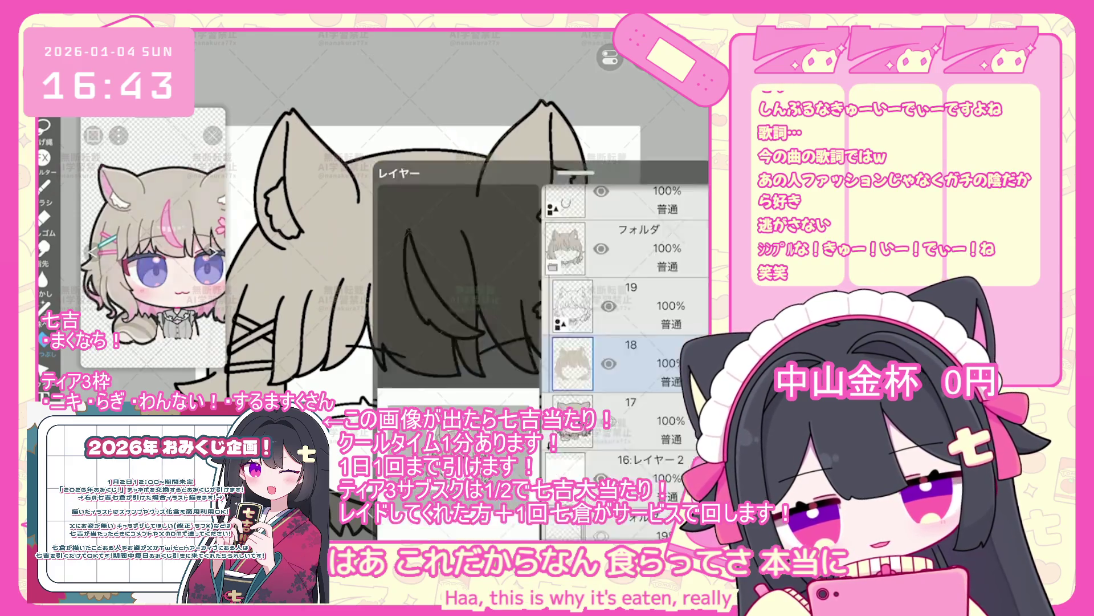
pyautogui.press('l')
pyautogui.click(140, 259)
pyautogui.scroll(-3, 424, 268)
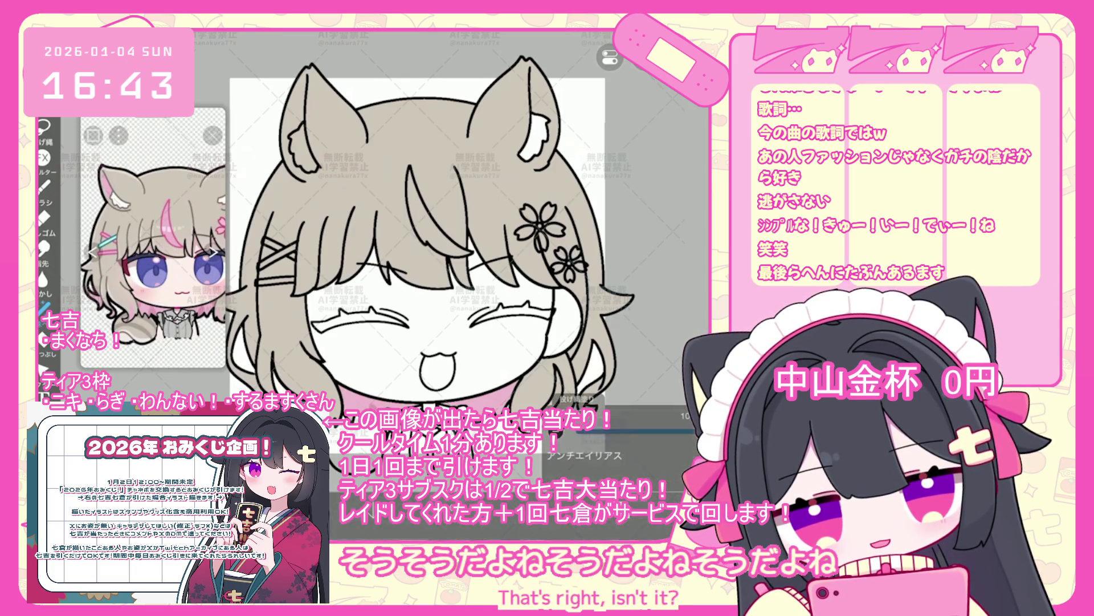
pyautogui.hotkey('ctrl', 'z')
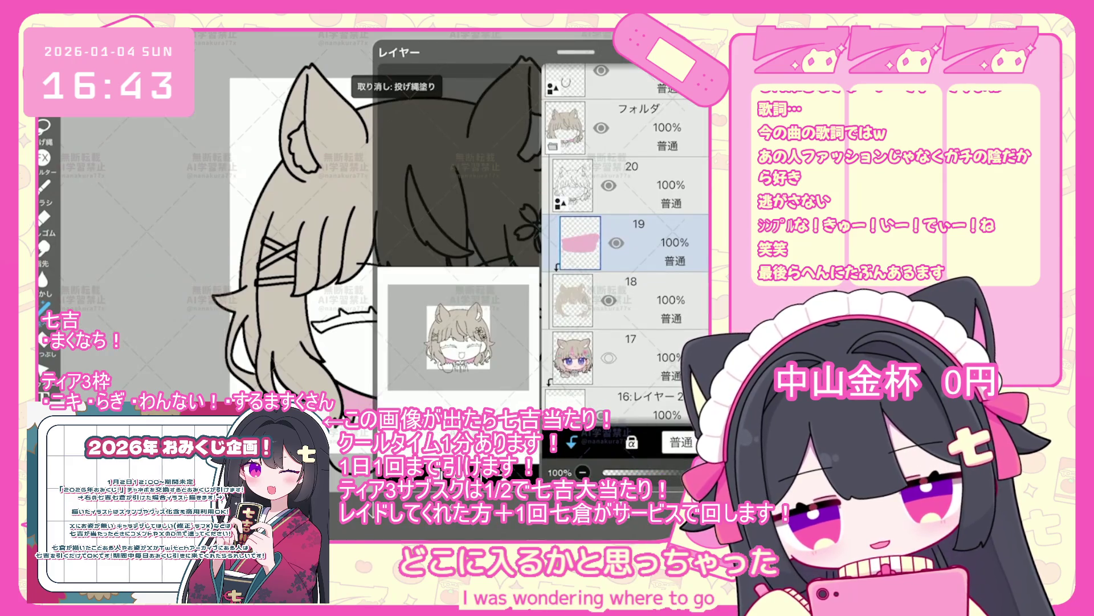
# - Select layer 17, then undo the last layer change and the last lasso fill
pyautogui.click(627, 358)
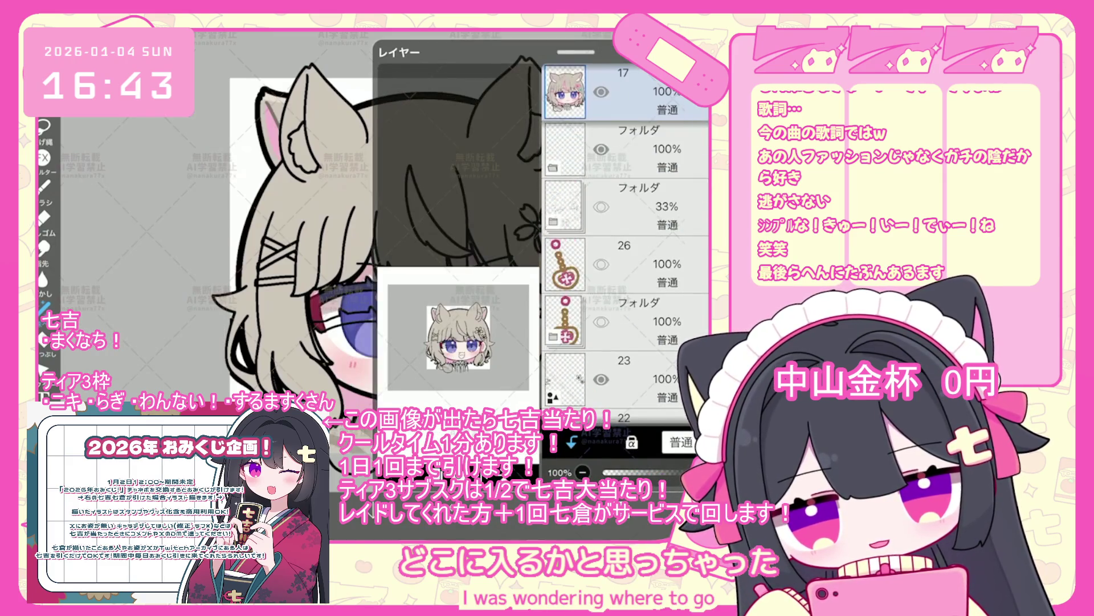
pyautogui.scroll(-5, 625, 245)
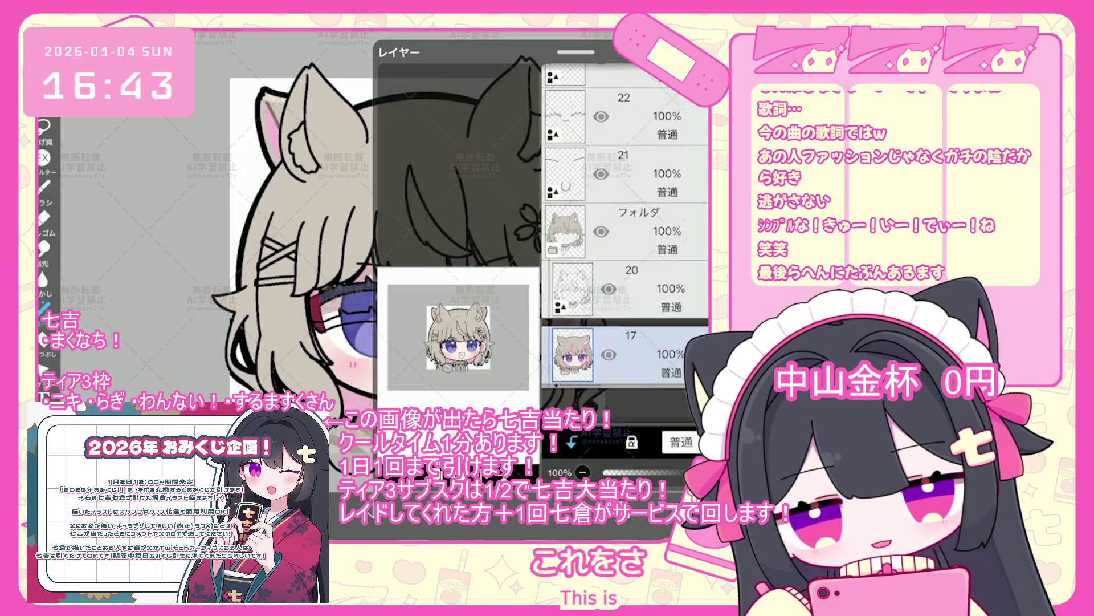
pyautogui.hotkey('ctrl', 'z')
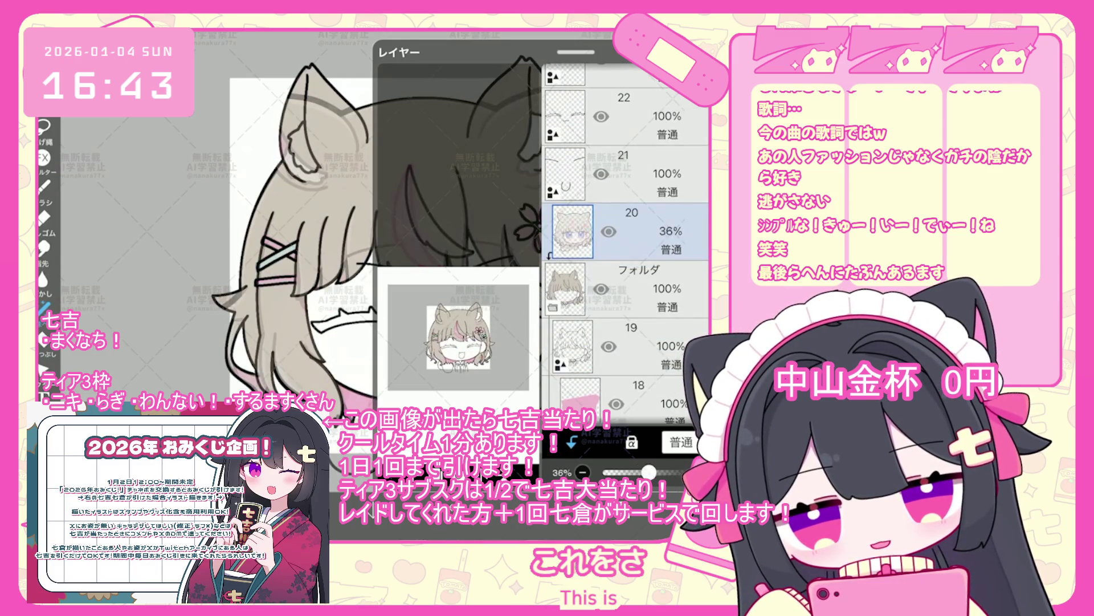
pyautogui.scroll(3, 625, 245)
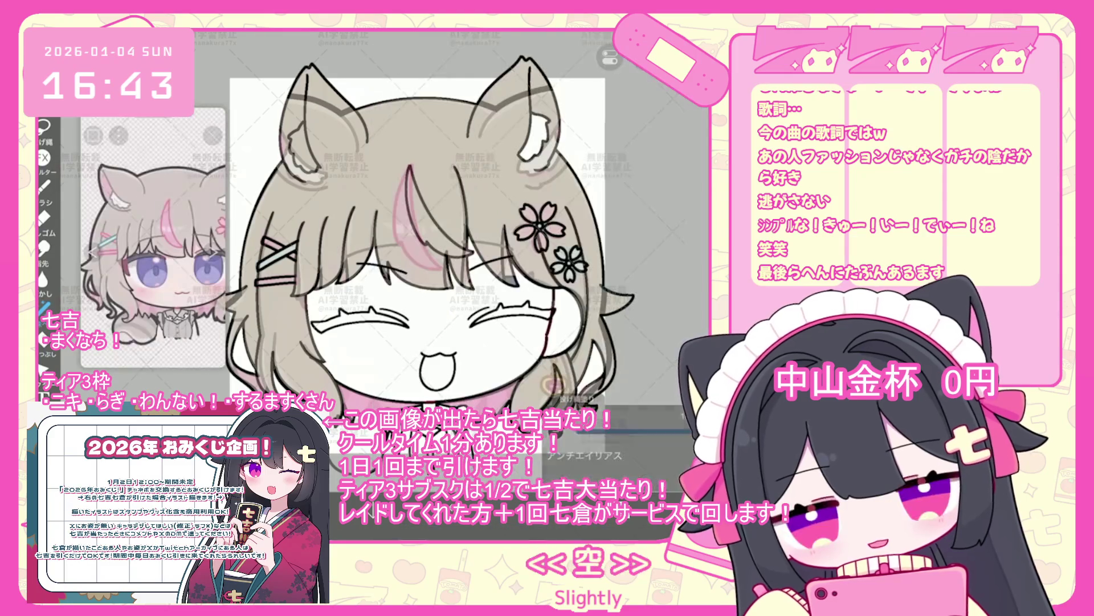
pyautogui.scroll(5, 416, 256)
pyautogui.hotkey('ctrl', 'z')
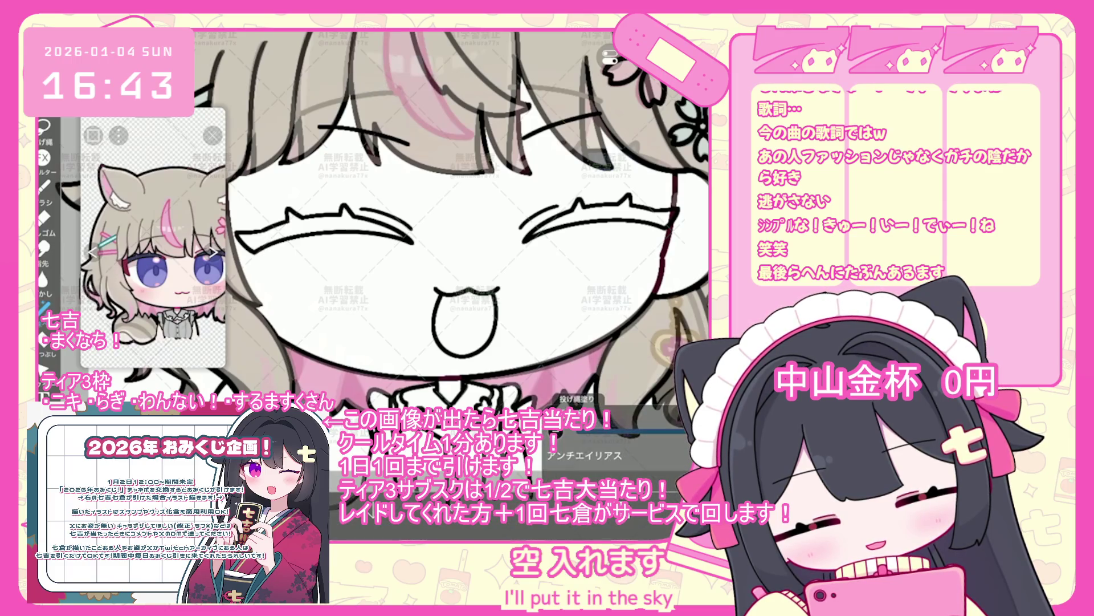
pyautogui.scroll(-3, 399, 228)
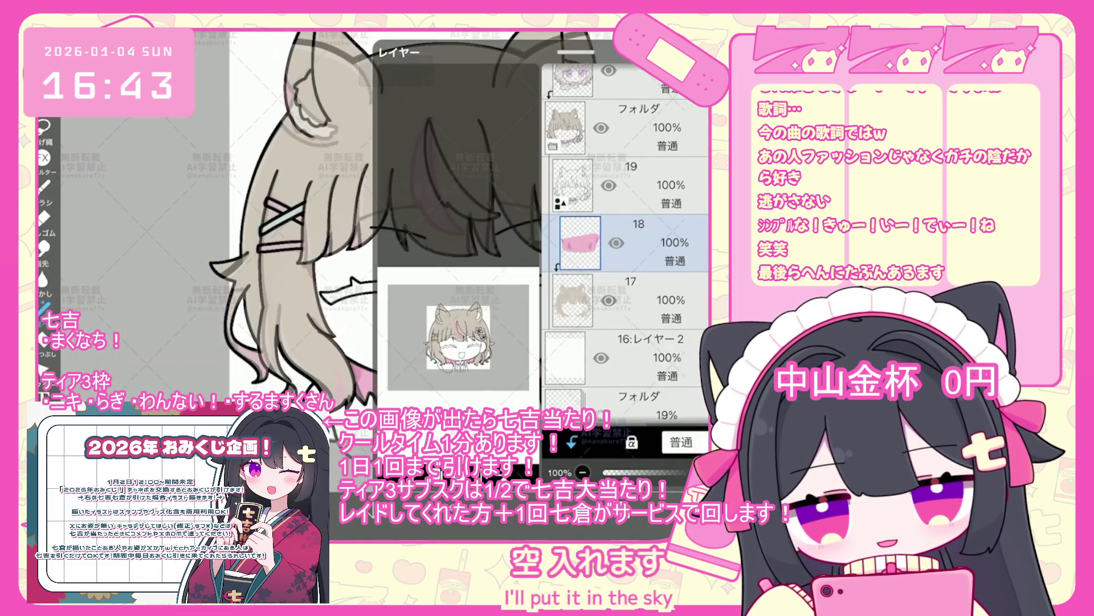
# - Add a new layer above layer 18 and paint a pink strand into the bangs
pyautogui.click(573, 242)
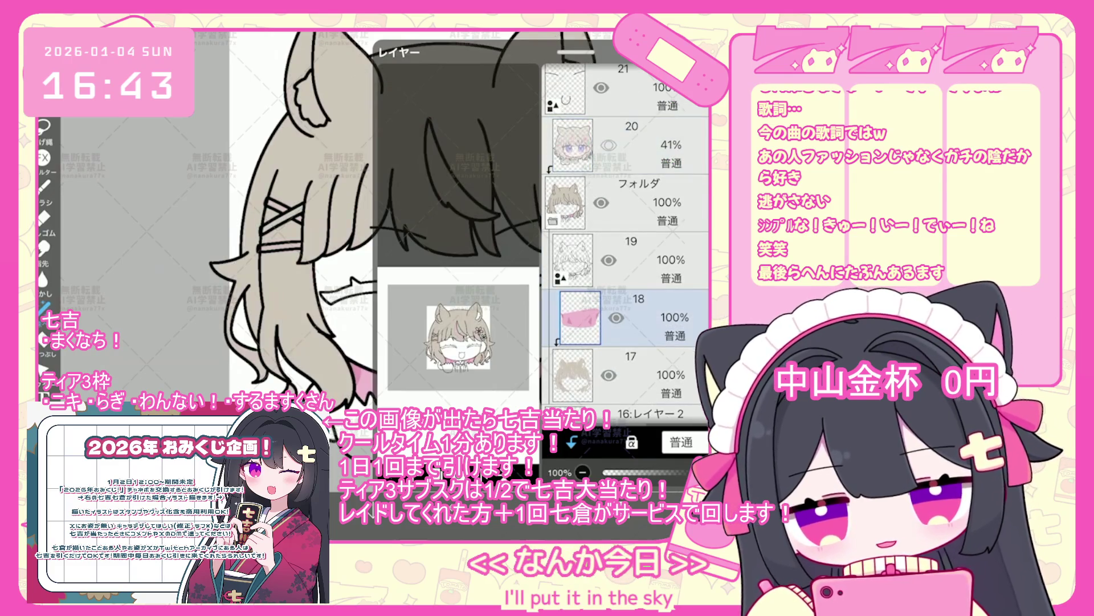
pyautogui.scroll(3, 456, 257)
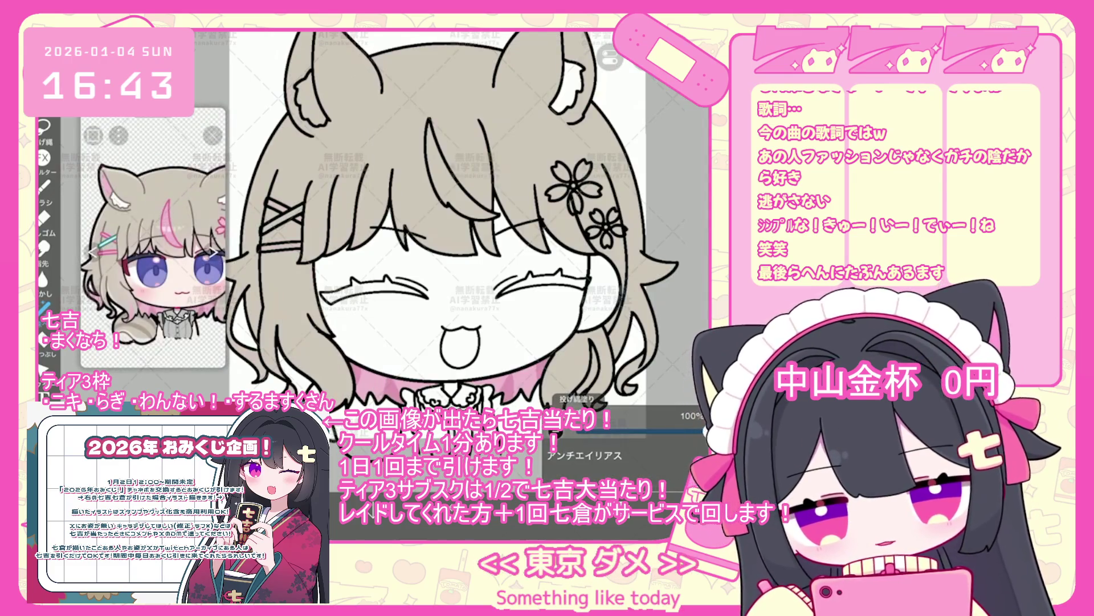
pyautogui.moveTo(444, 151); pyautogui.dragTo(470, 257)
pyautogui.scroll(-2, 456, 257)
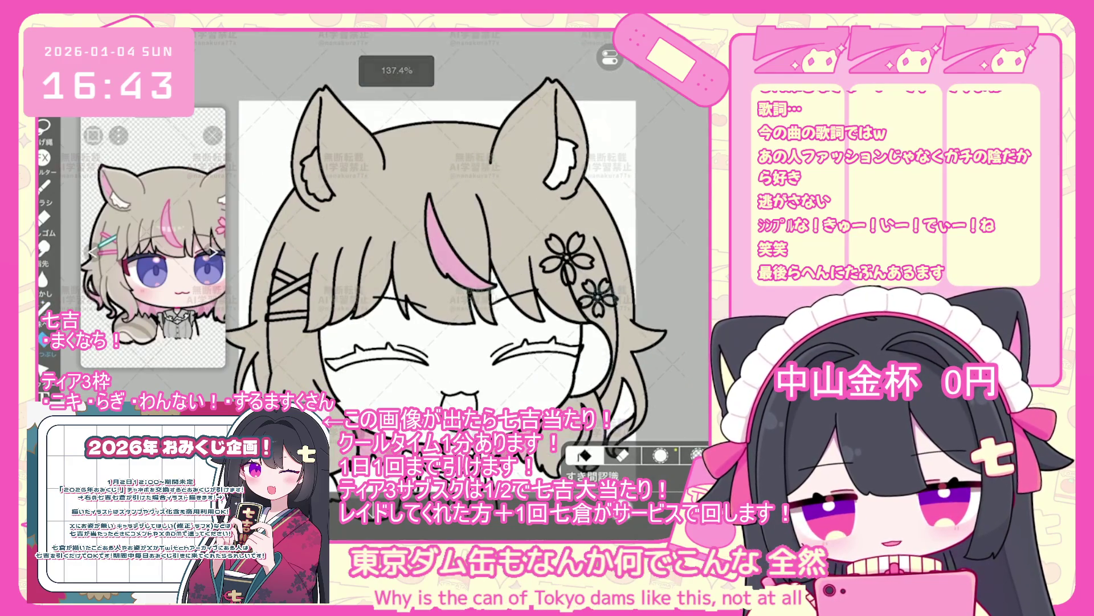
pyautogui.click(573, 243)
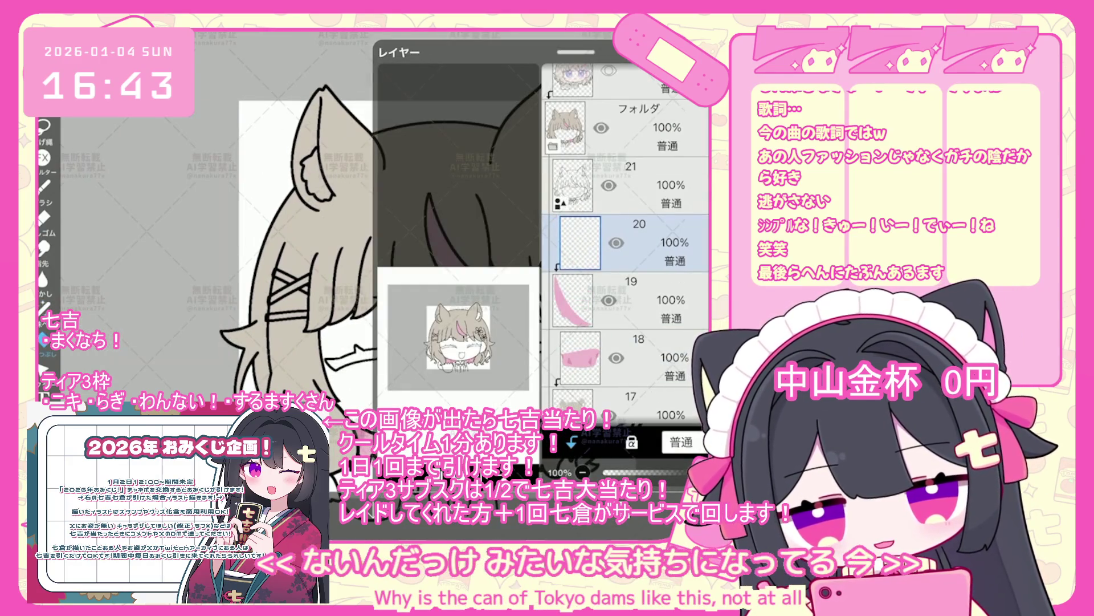
pyautogui.hotkey('ctrl', 'z')
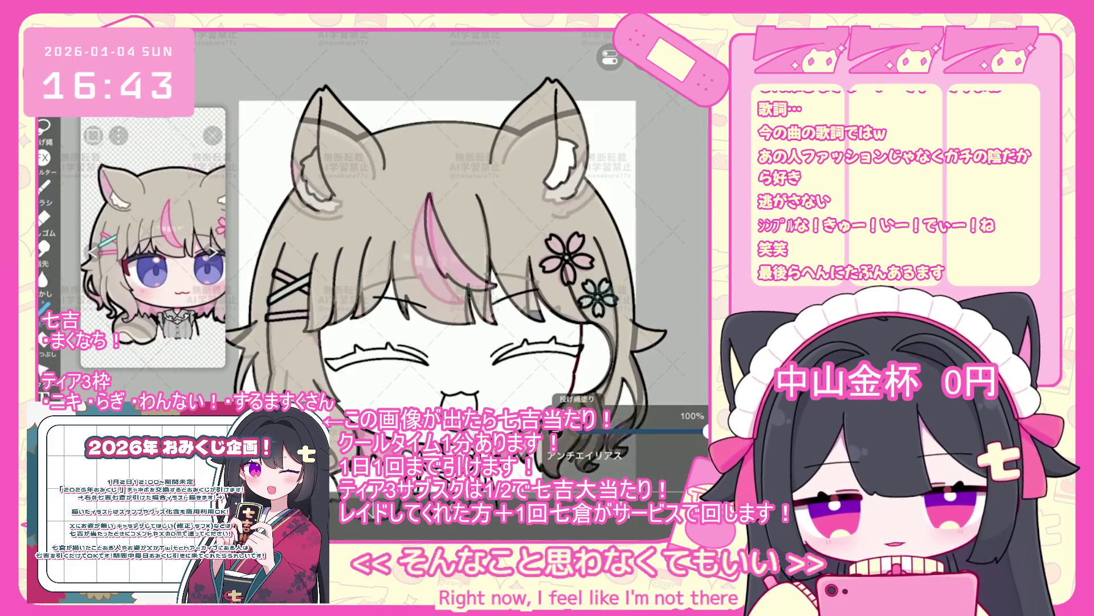
# - On layer 20, undo the lasso fill, brush stroke and eraser stroke, then return to the Brush
pyautogui.scroll(2, 456, 256)
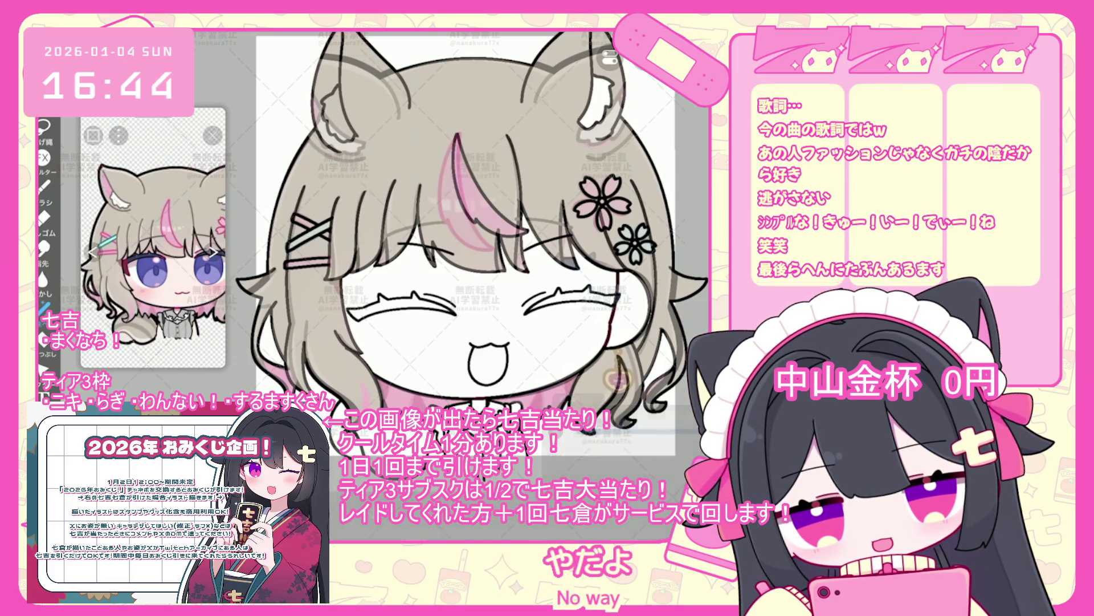
pyautogui.hotkey('ctrl', 'z')
pyautogui.hotkey('ctrl', 'z')
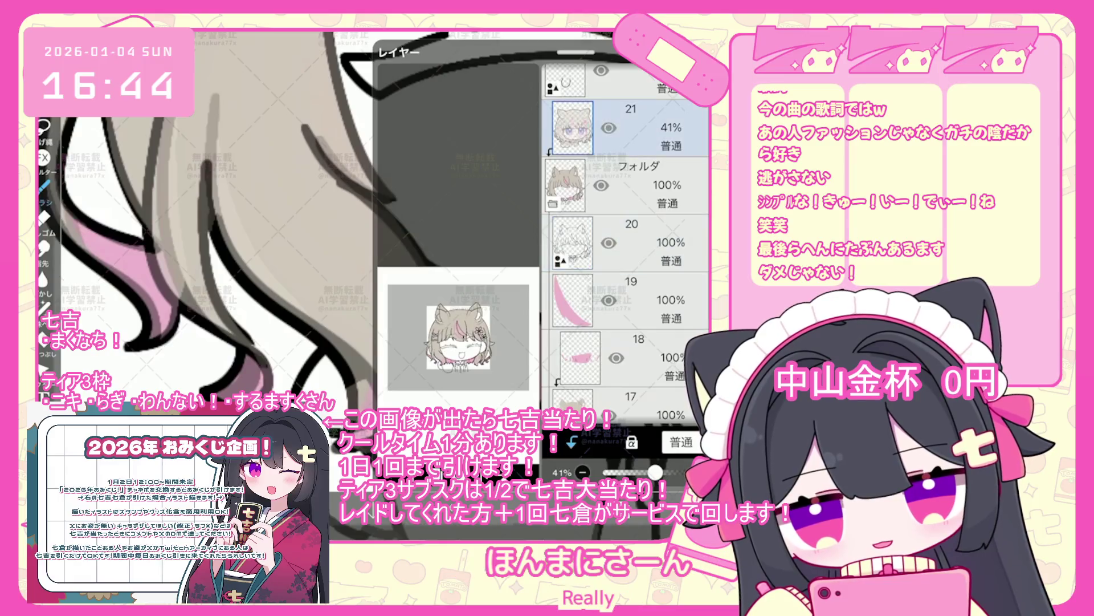
pyautogui.click(627, 242)
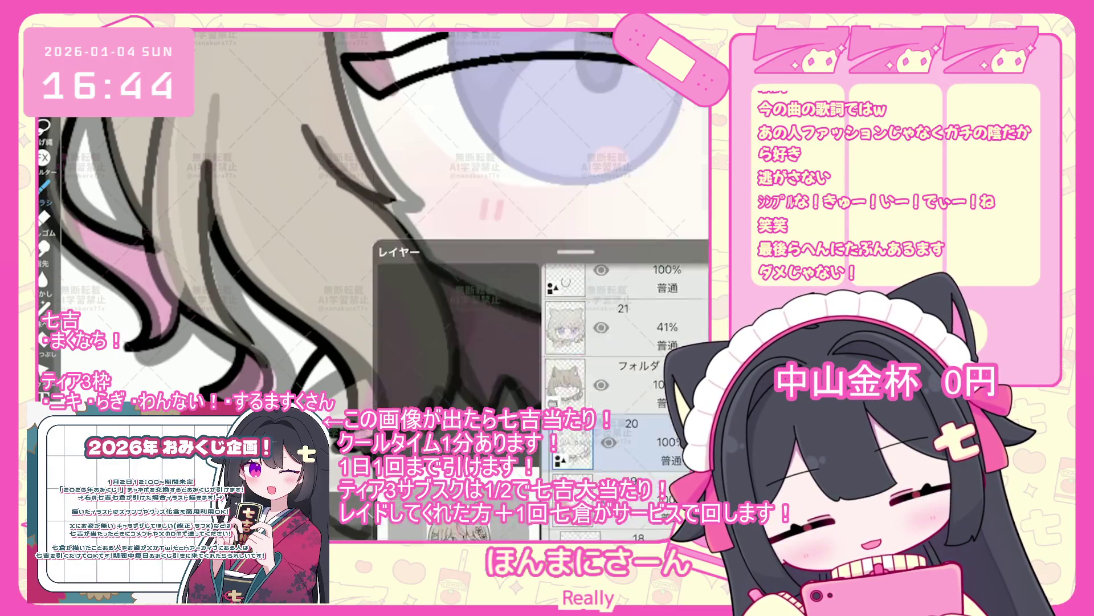
pyautogui.hotkey('ctrl', 'z')
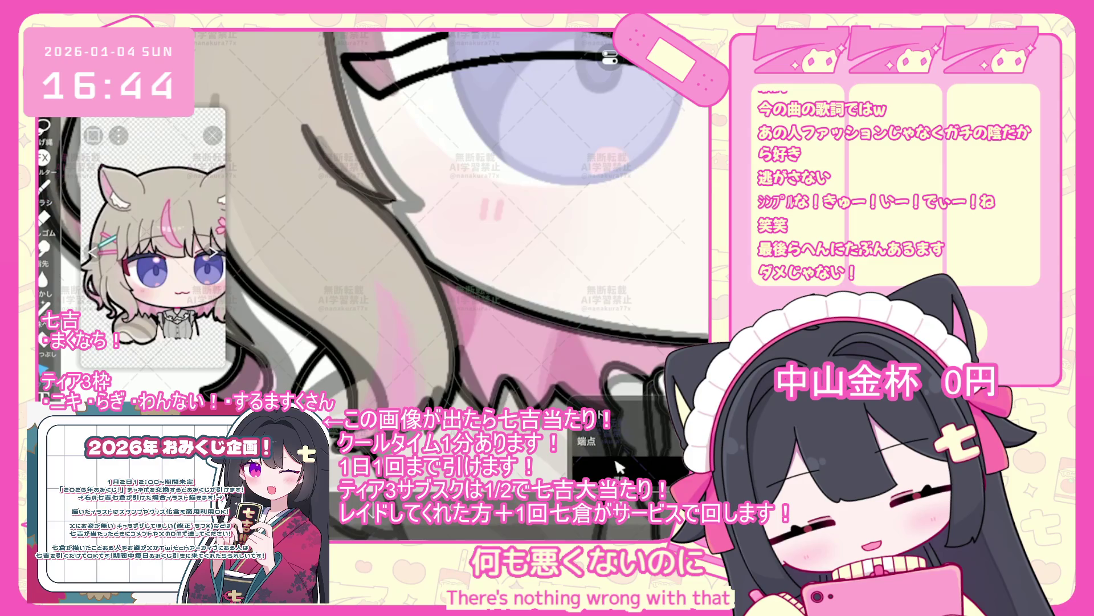
pyautogui.hotkey('ctrl', 'z')
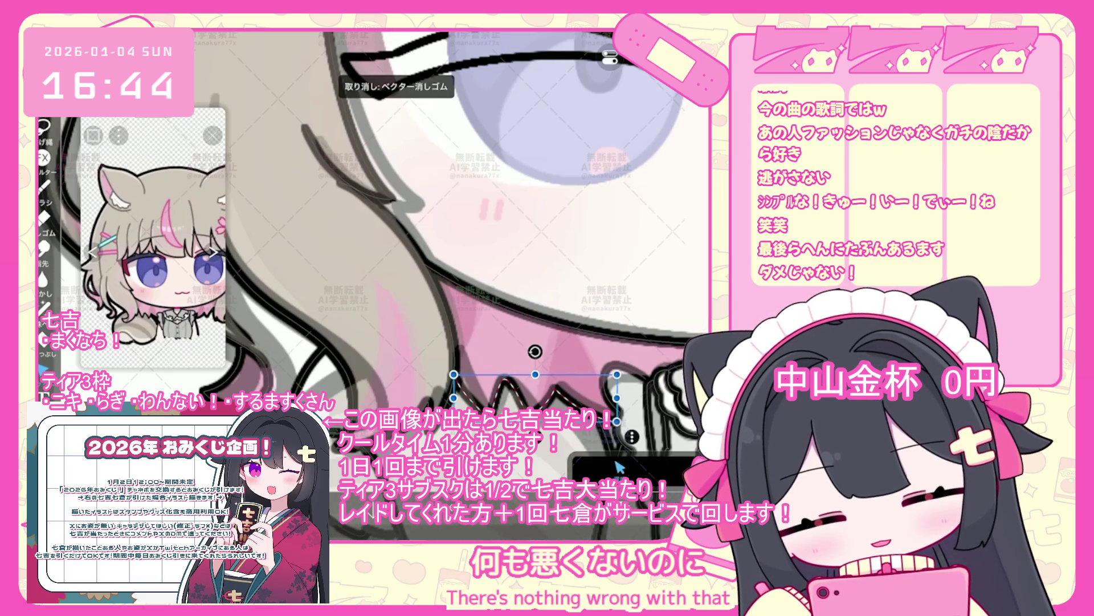
pyautogui.press('b')
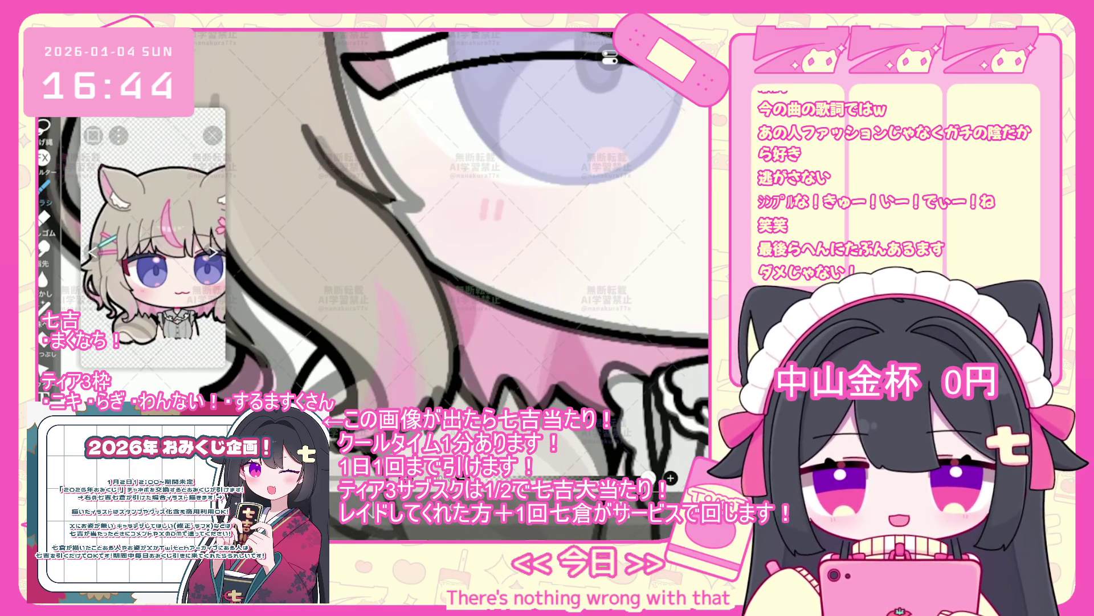
pyautogui.scroll(-5, 453, 254)
pyautogui.scroll(3, 453, 254)
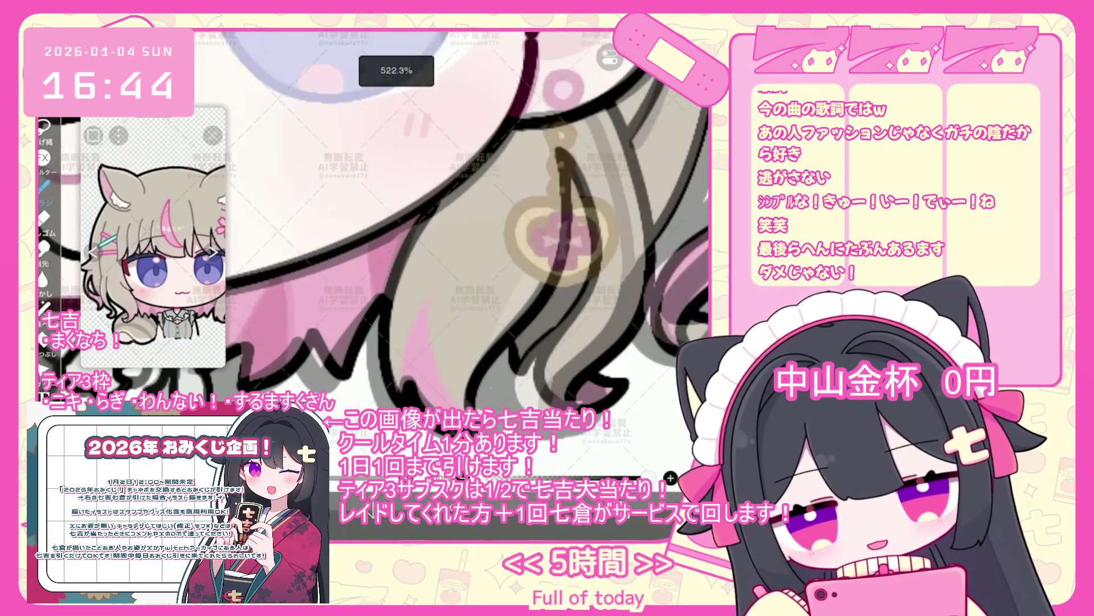
pyautogui.scroll(-5, 453, 254)
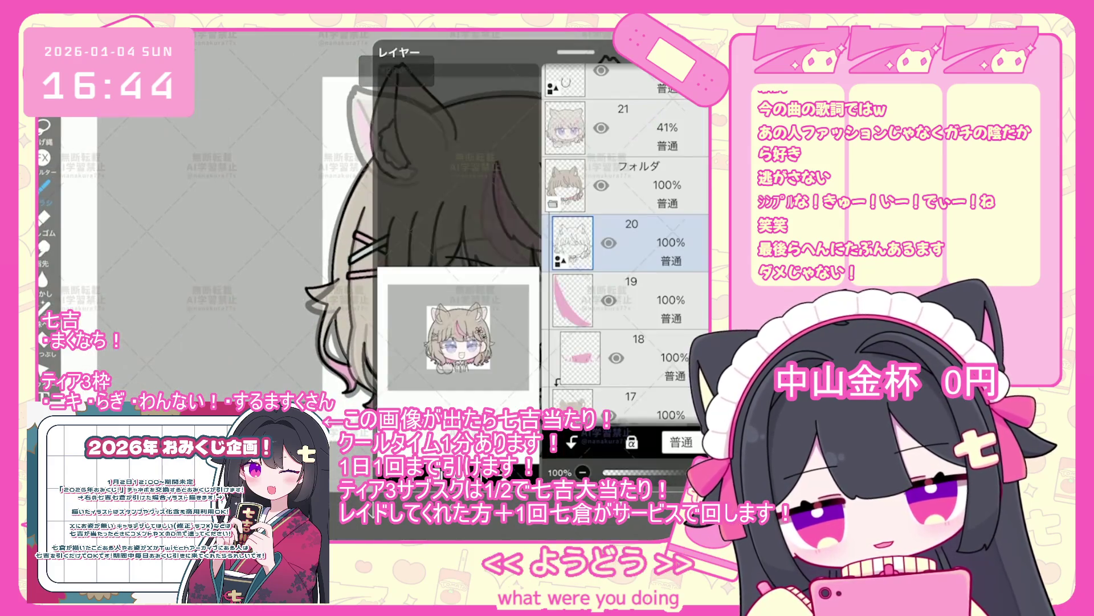
# - Switch between layers 19 and 18, ending on layer 19 with the pink streak
pyautogui.click(627, 301)
pyautogui.click(627, 358)
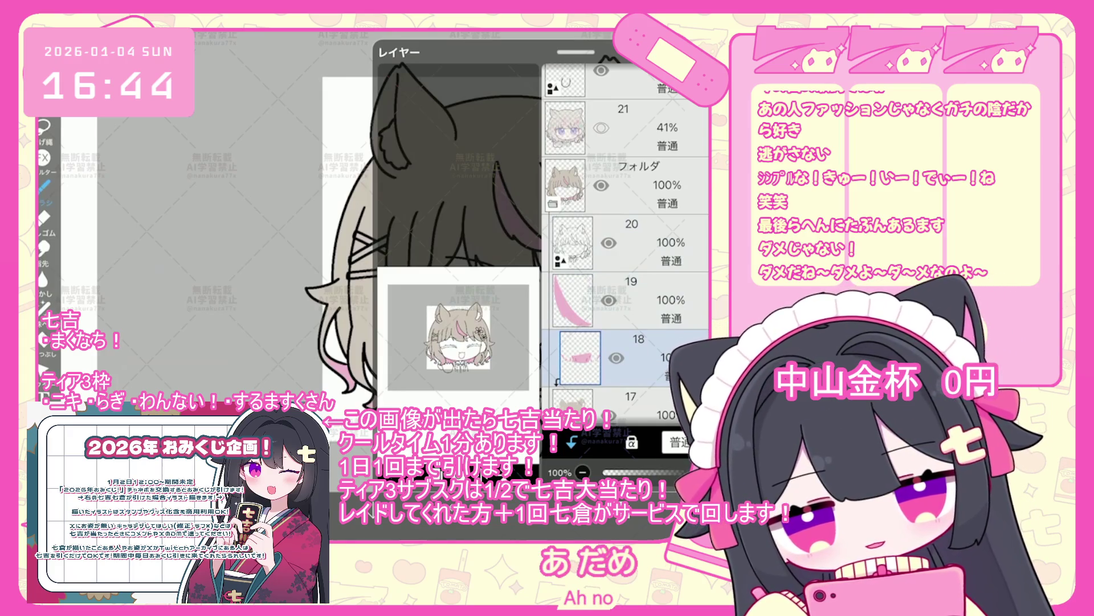
pyautogui.click(627, 300)
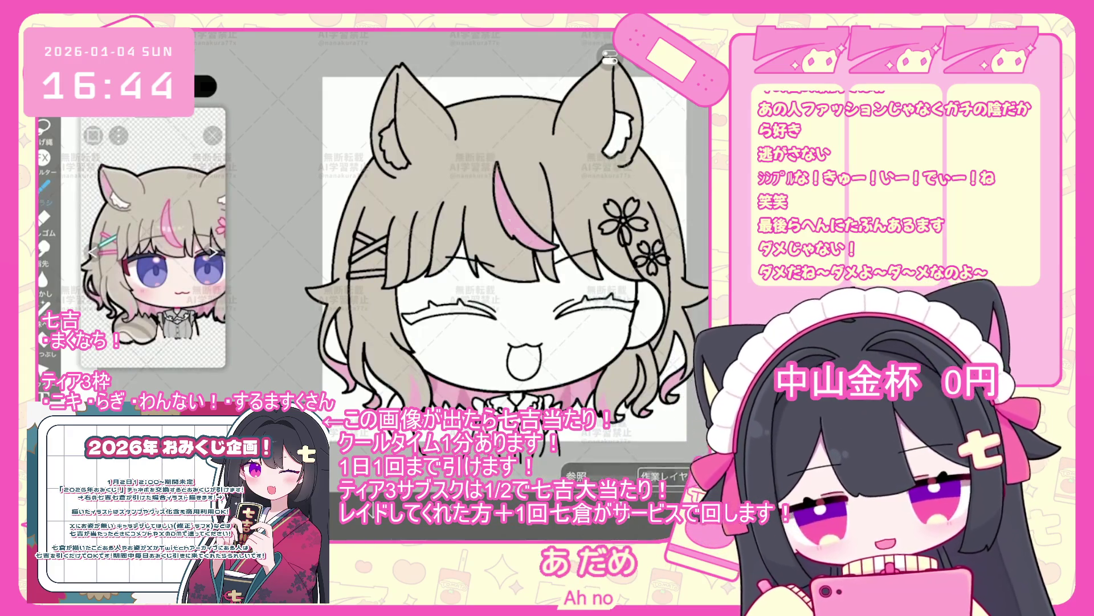
pyautogui.scroll(5, 513, 257)
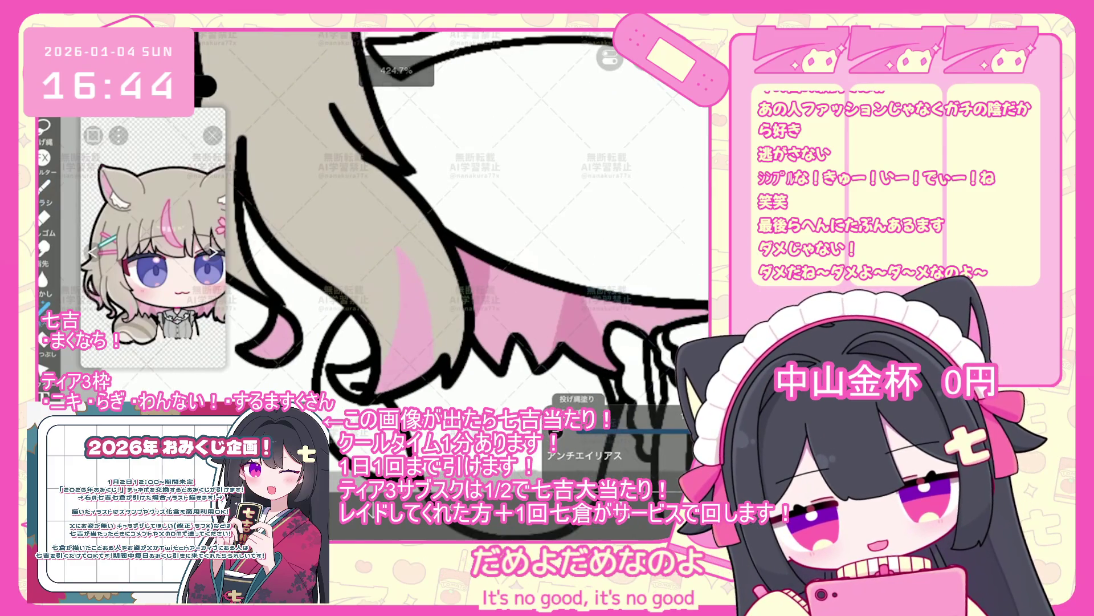
pyautogui.scroll(-2, 456, 228)
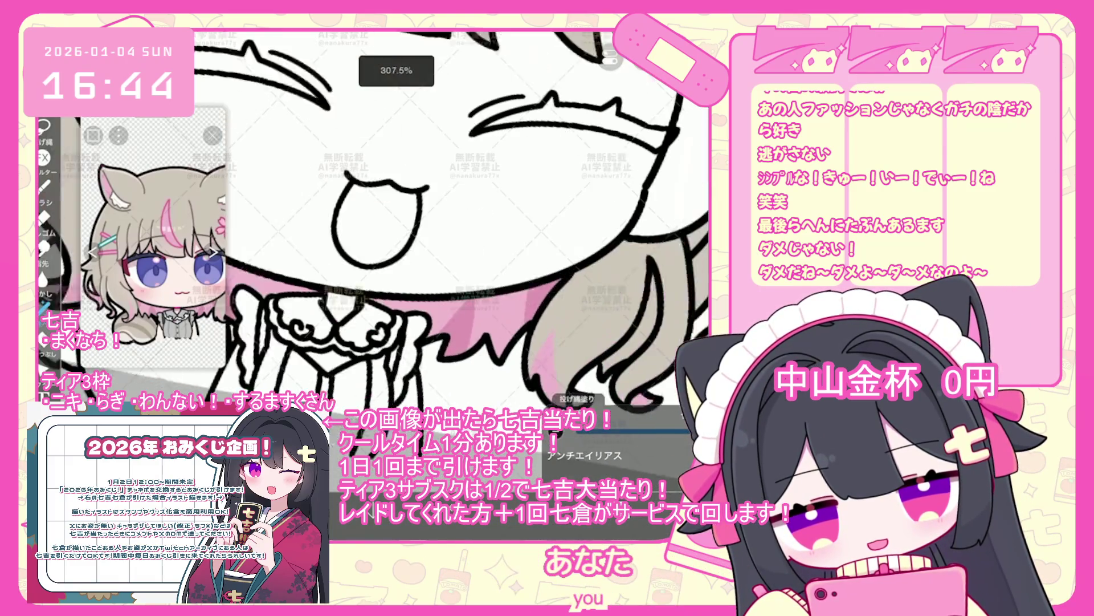
pyautogui.scroll(1, 456, 228)
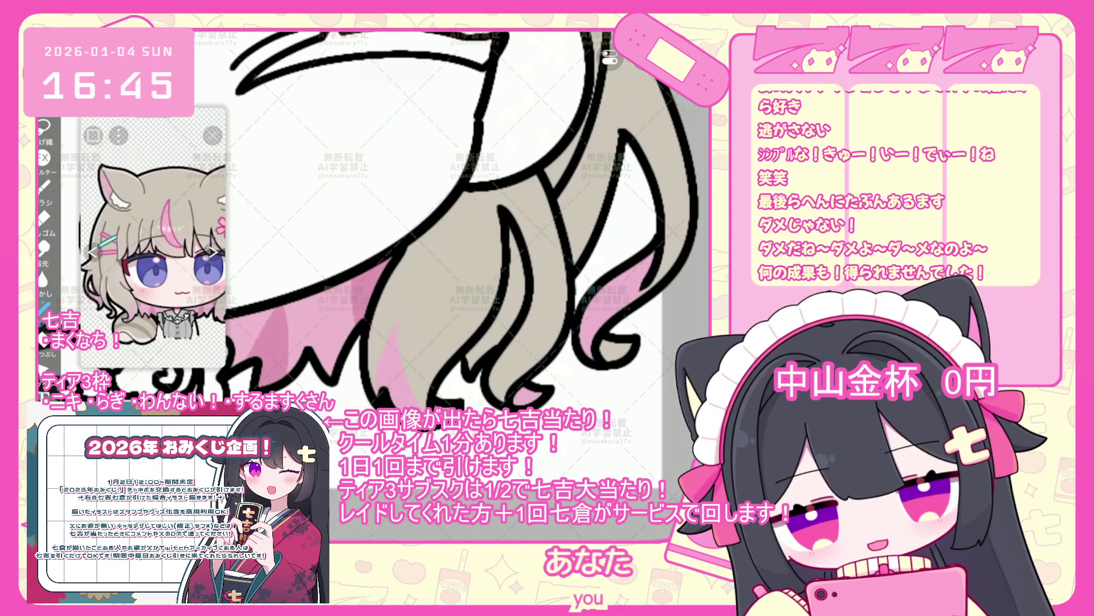
pyautogui.scroll(-6, 456, 228)
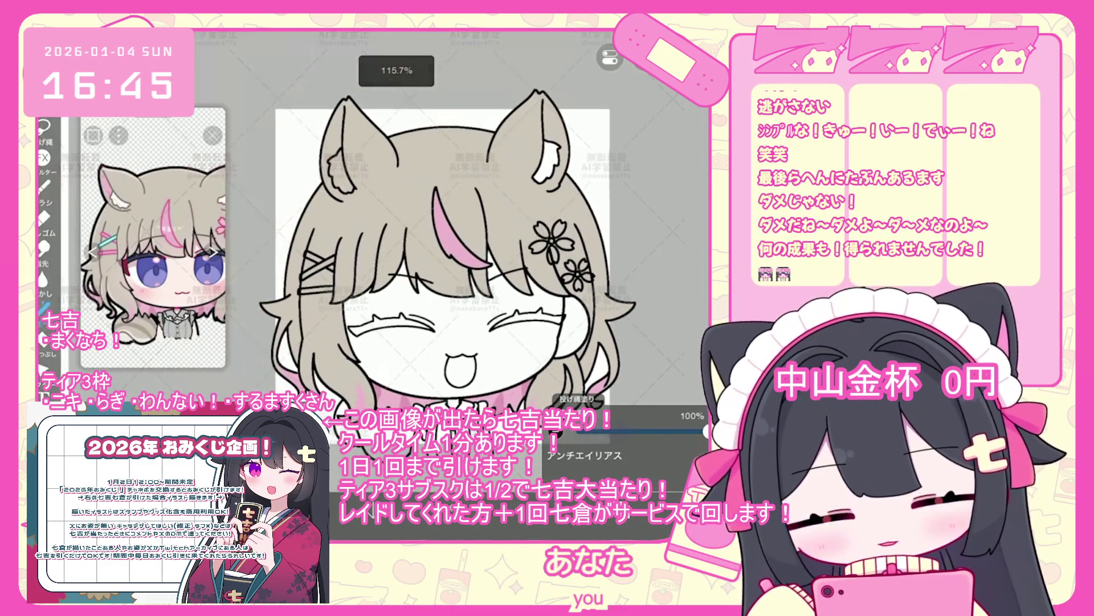
# - Reopen the layers list and select layer 17 with the skin fill
pyautogui.click(623, 501)
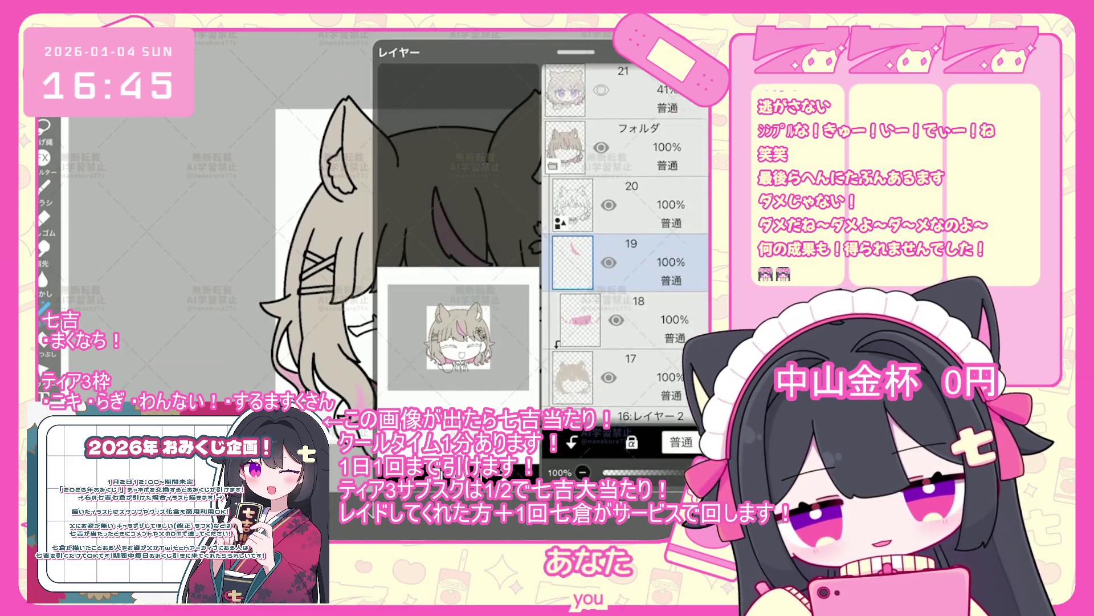
pyautogui.scroll(-3, 624, 228)
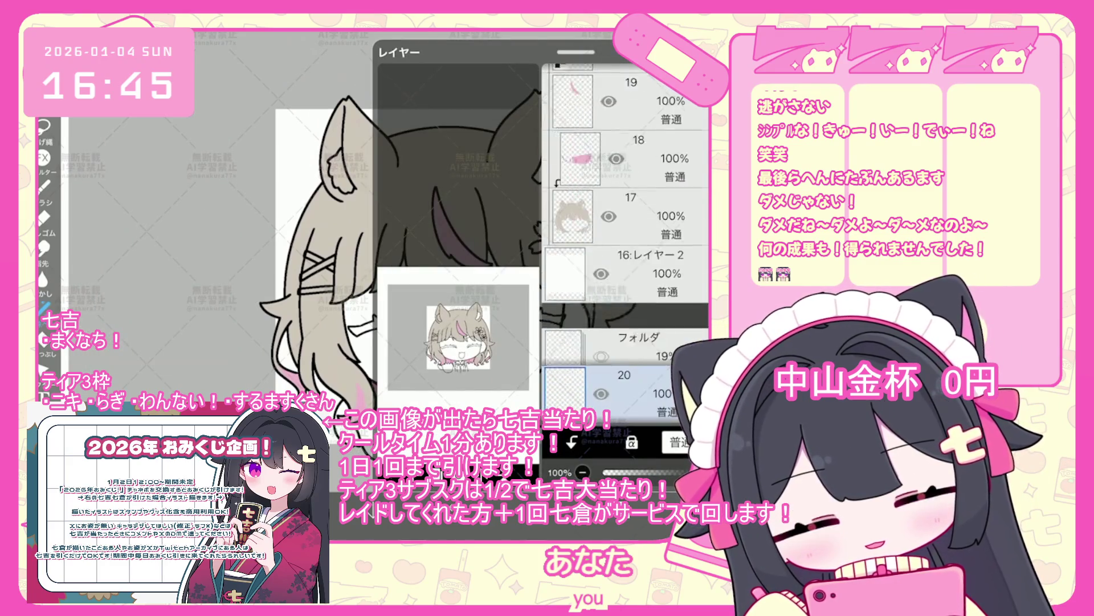
pyautogui.click(573, 212)
# - Close the layers list to return to the canvas with layer 17 selected
pyautogui.click(623, 501)
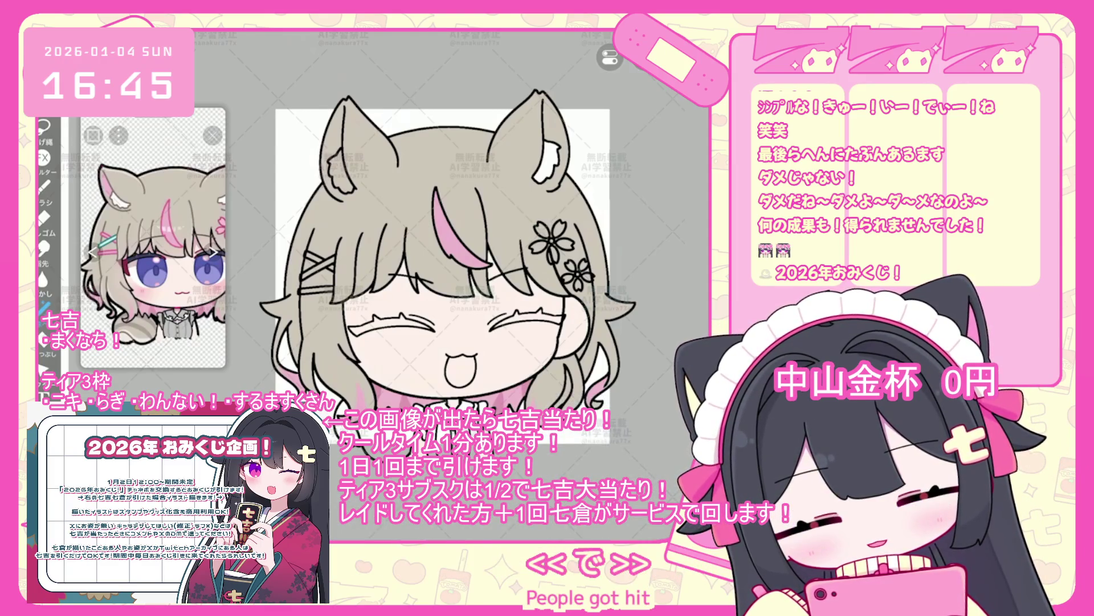
pyautogui.scroll(2, 433, 256)
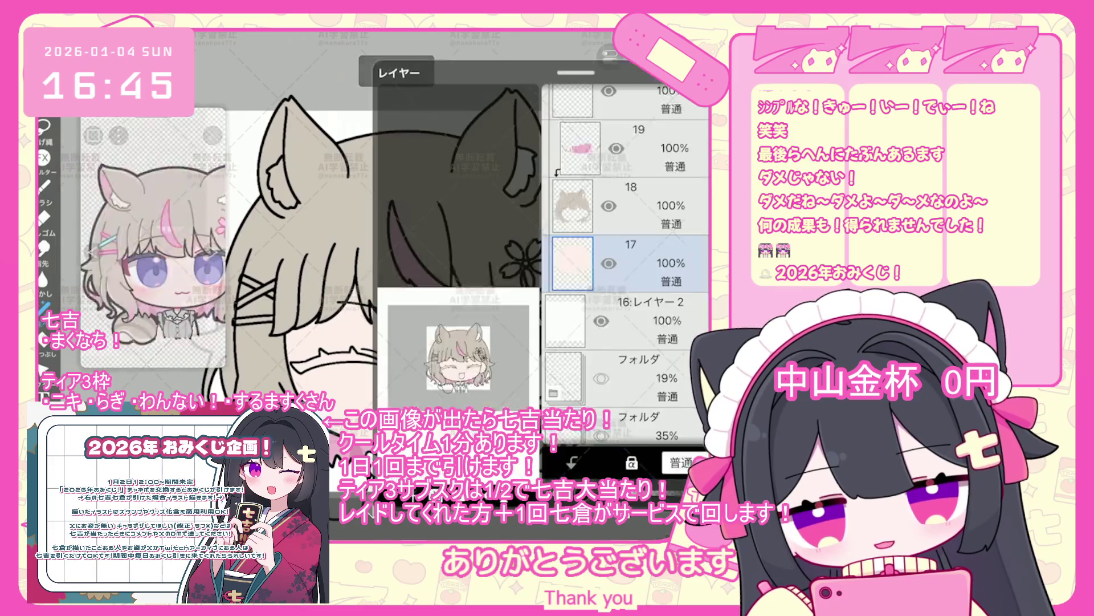
pyautogui.scroll(3, 625, 245)
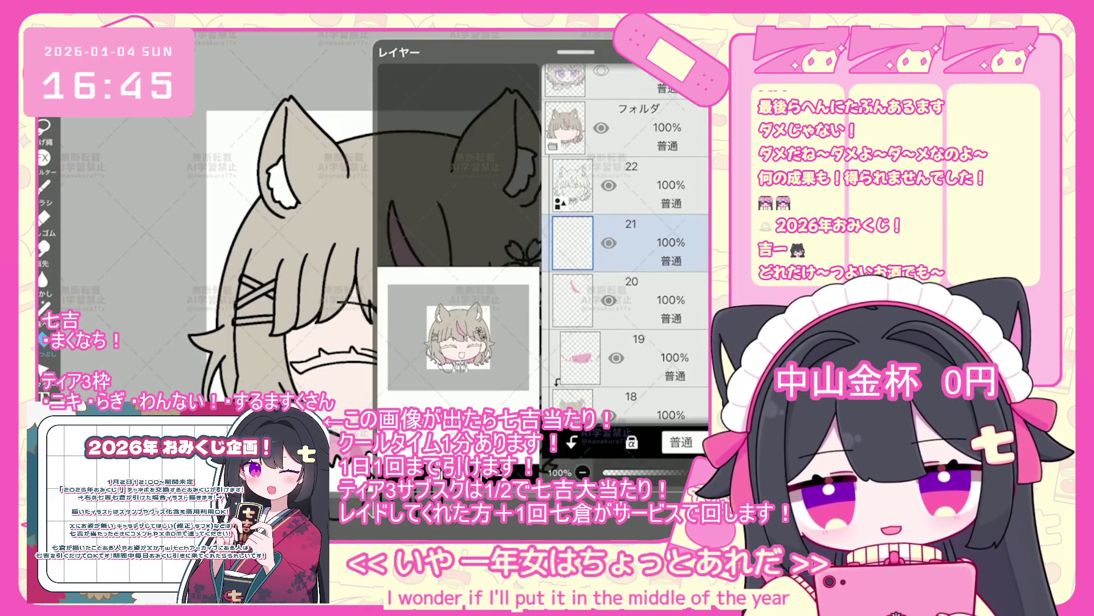
# - Add a new folder containing a blank layer
pyautogui.scroll(-1, 627, 245)
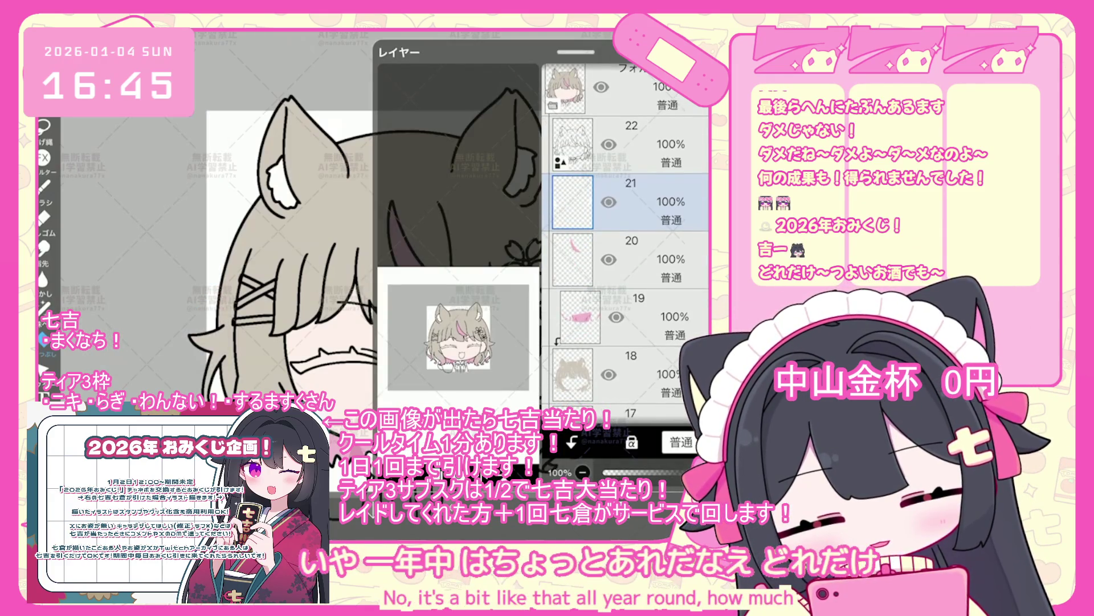
pyautogui.scroll(5, 627, 246)
pyautogui.click(627, 248)
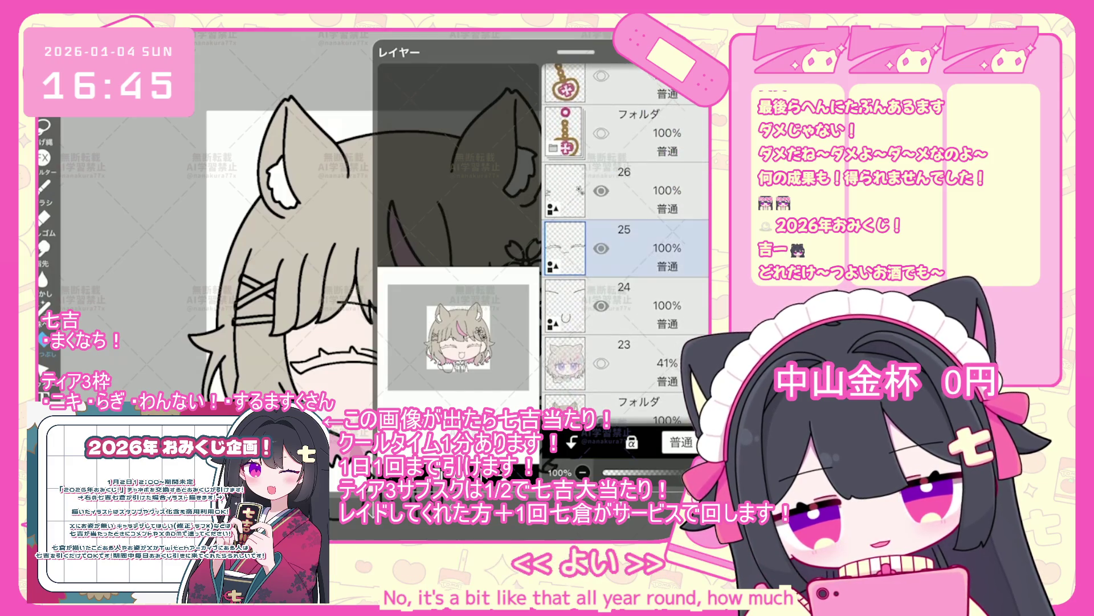
pyautogui.click(399, 348)
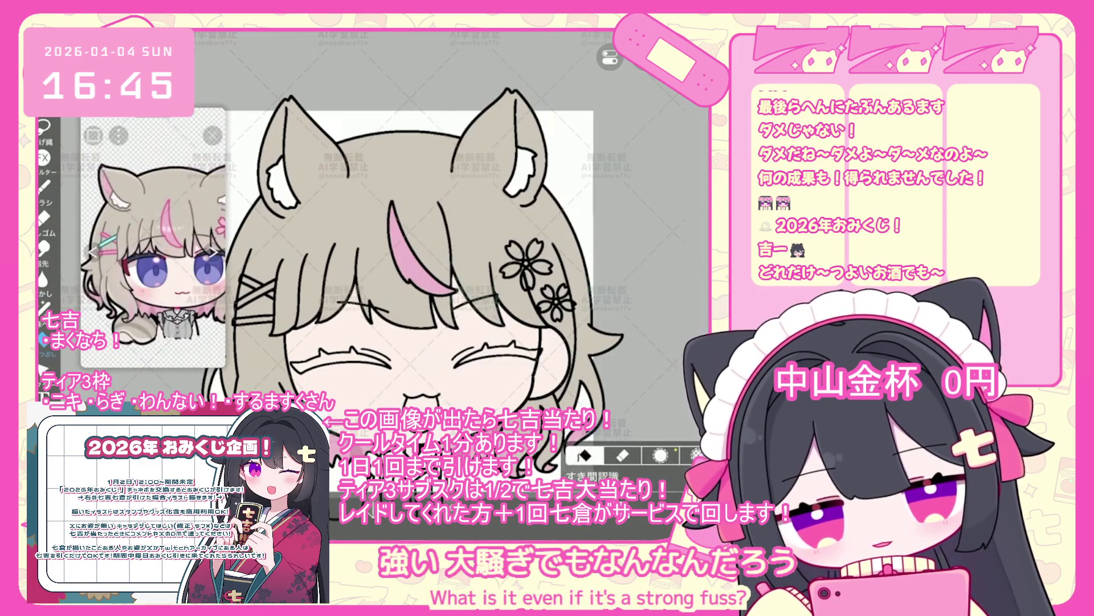
# - Fill a dark wedge inside the mouth, undoing the extra fill at its lower left
pyautogui.scroll(3, 153, 240)
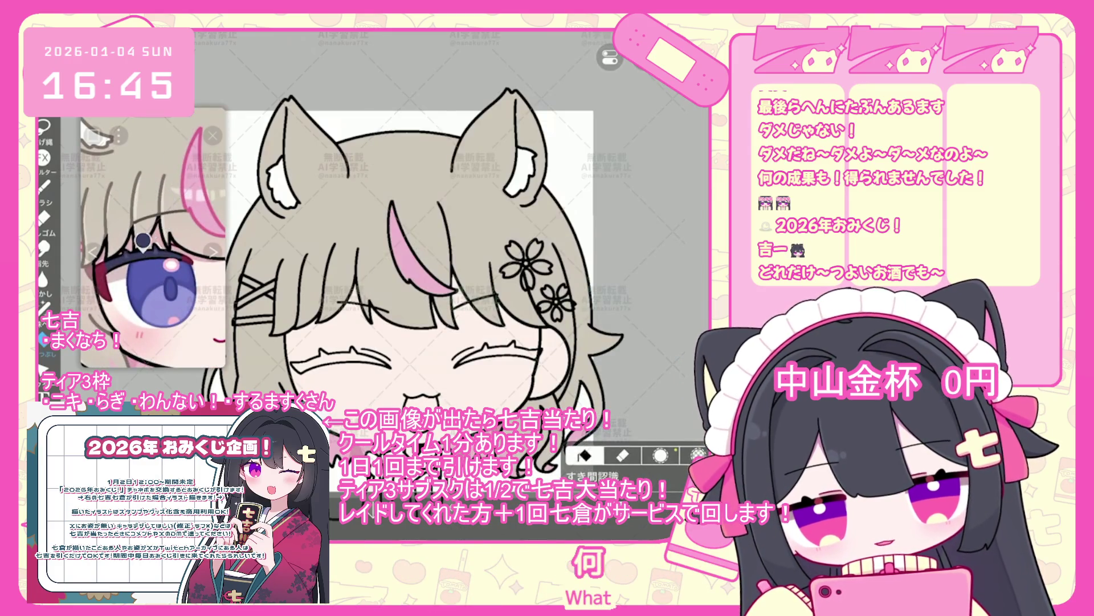
pyautogui.scroll(5, 456, 285)
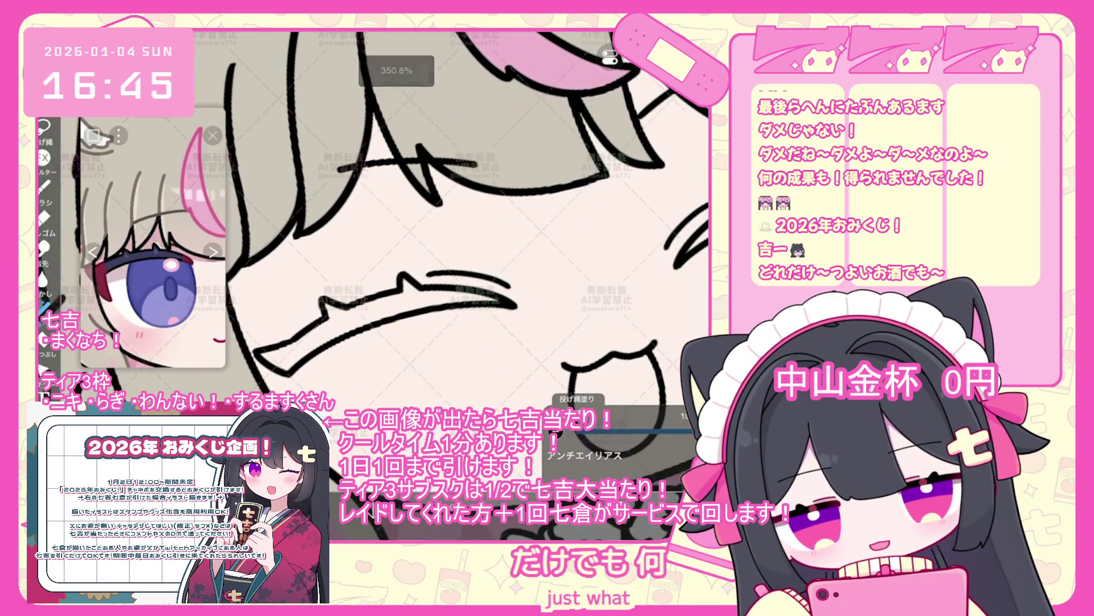
pyautogui.moveTo(339, 310); pyautogui.dragTo(418, 285)
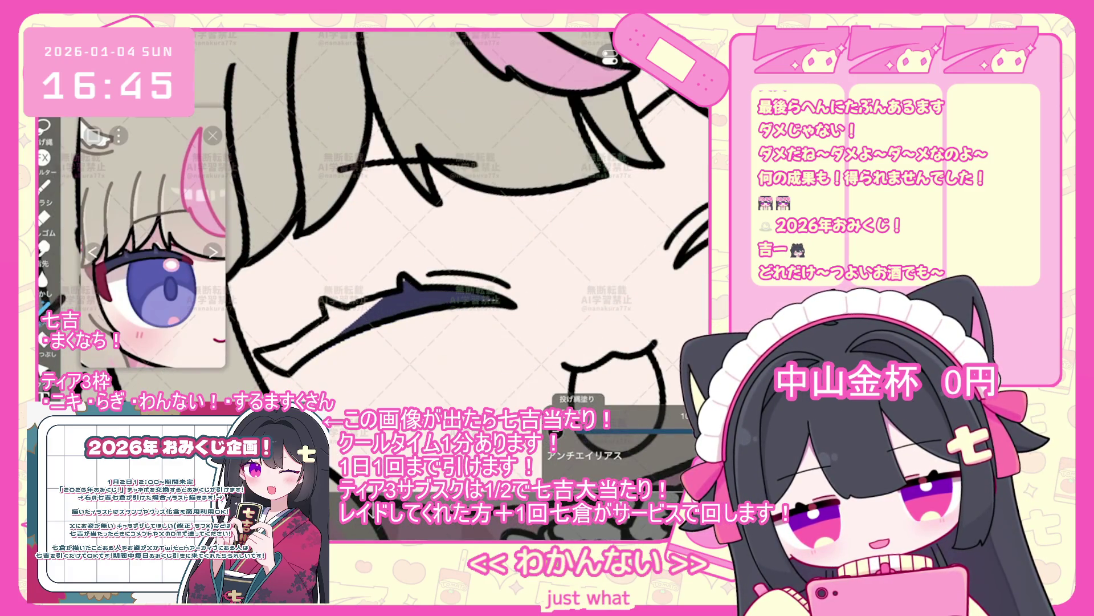
pyautogui.moveTo(342, 305)
pyautogui.mouseDown()
pyautogui.moveTo(320, 342)
pyautogui.moveTo(283, 368)
pyautogui.mouseUp()
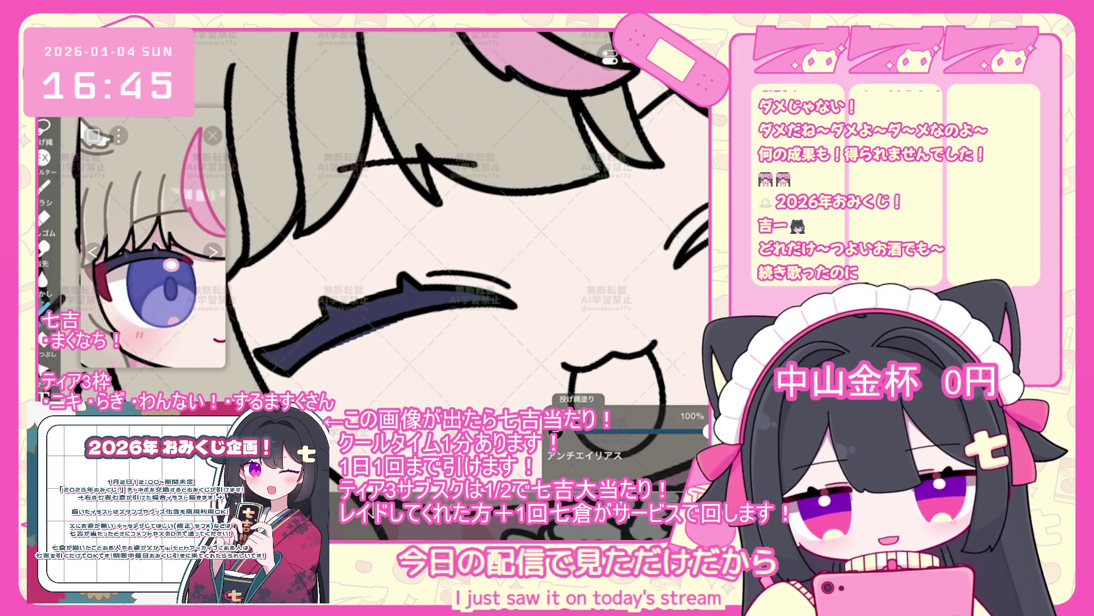
pyautogui.scroll(2, 371, 216)
pyautogui.hotkey('ctrl', 'z')
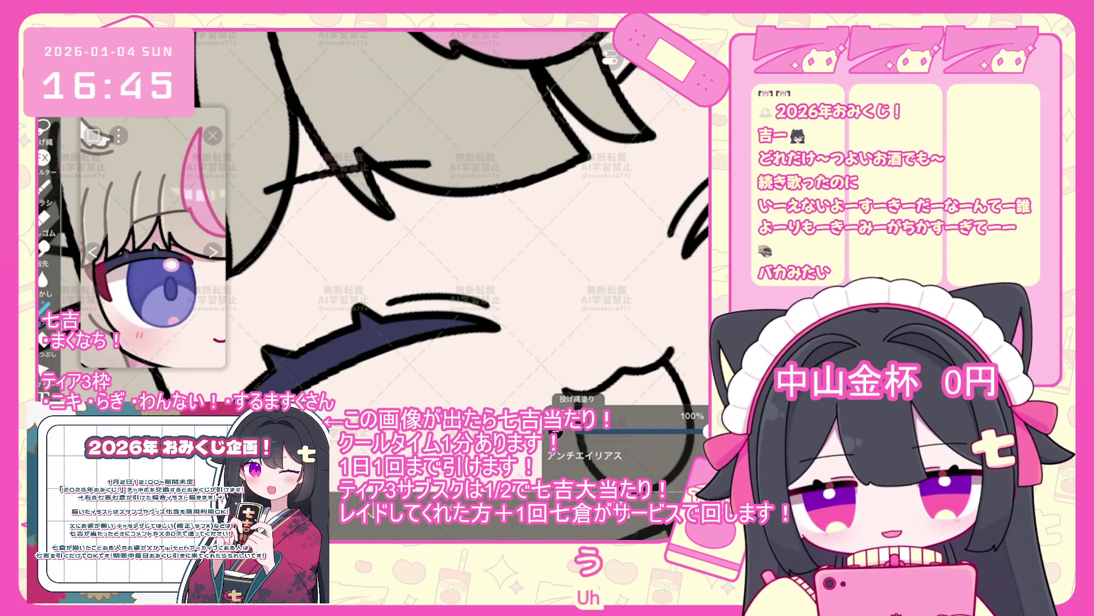
pyautogui.scroll(-2, 399, 217)
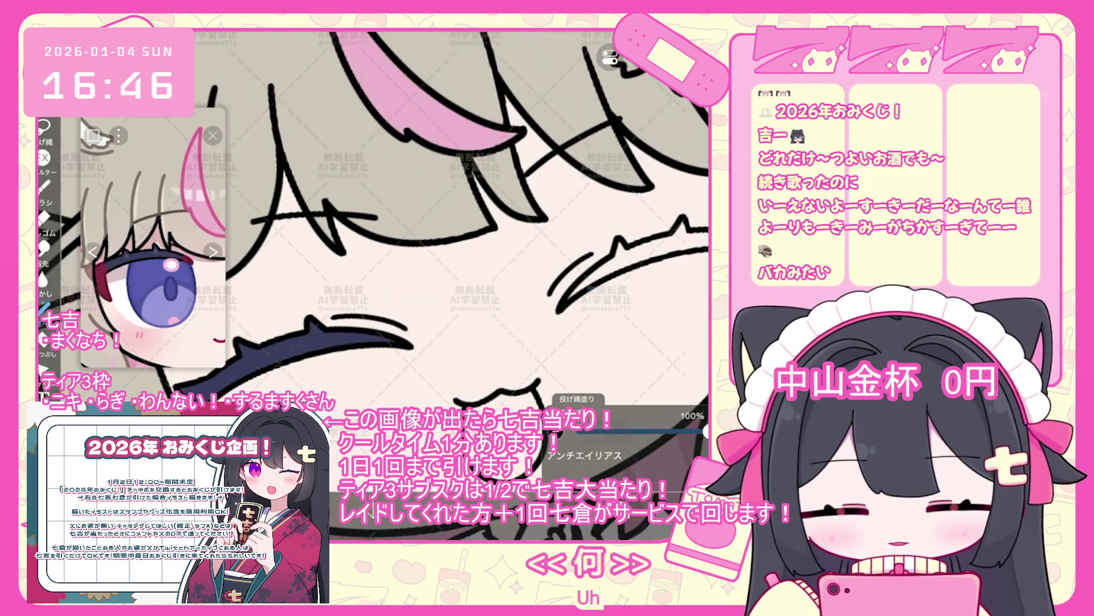
pyautogui.scroll(2, 450, 228)
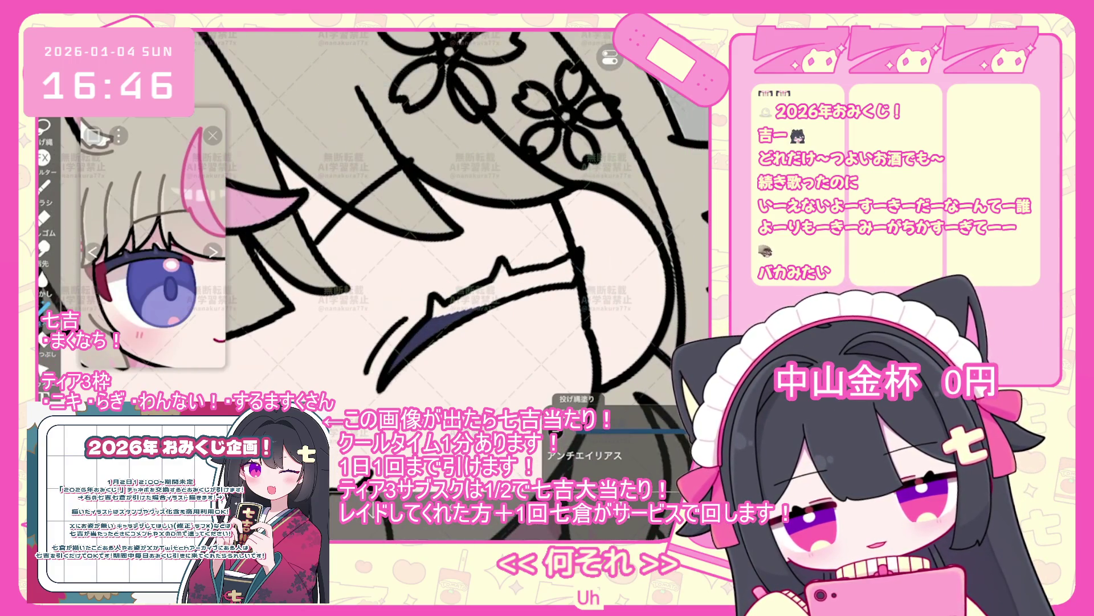
# - Fill the band under the closed eyes' lash line solid dark navy
pyautogui.moveTo(439, 302); pyautogui.dragTo(576, 259)
pyautogui.moveTo(447, 308); pyautogui.dragTo(536, 273)
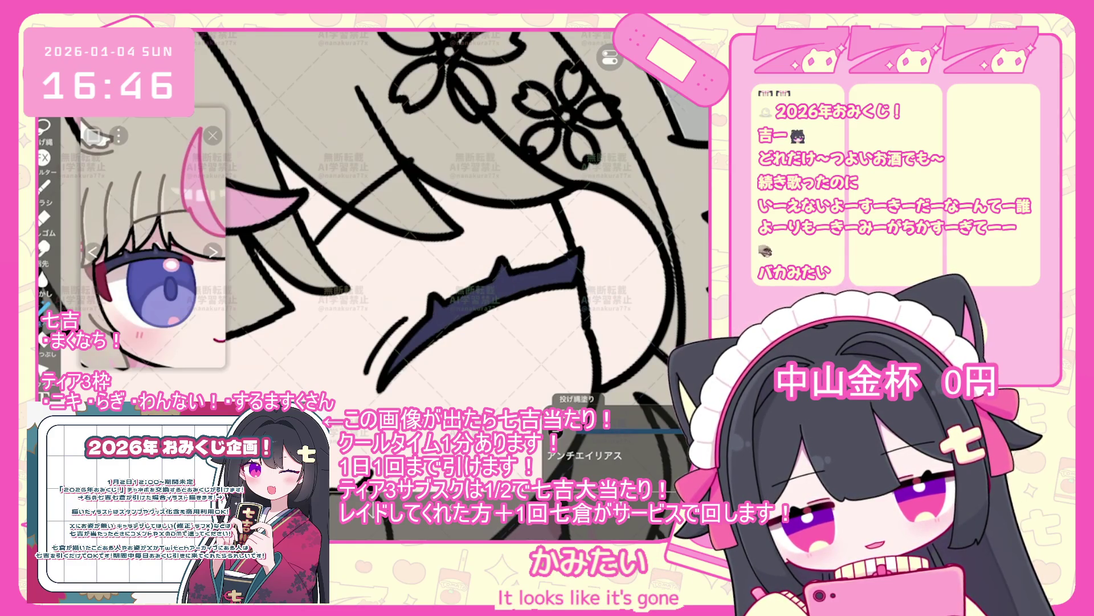
pyautogui.scroll(-5, 416, 256)
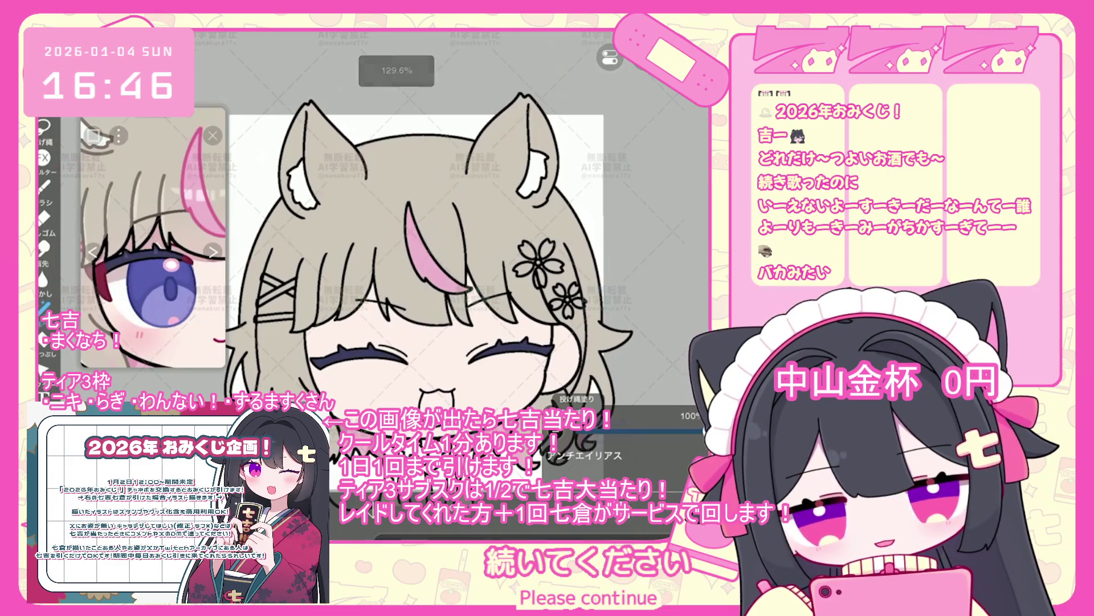
pyautogui.click(123, 282)
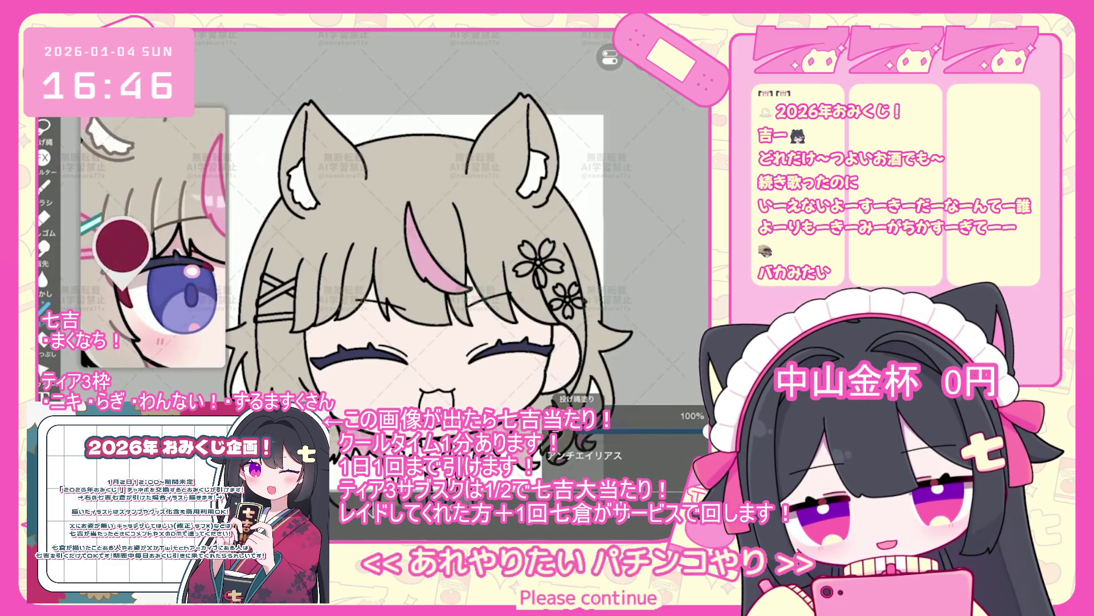
# - Paint a red accent at the left eye corner and add a new layer above layer 26
pyautogui.moveTo(321, 347); pyautogui.dragTo(326, 353)
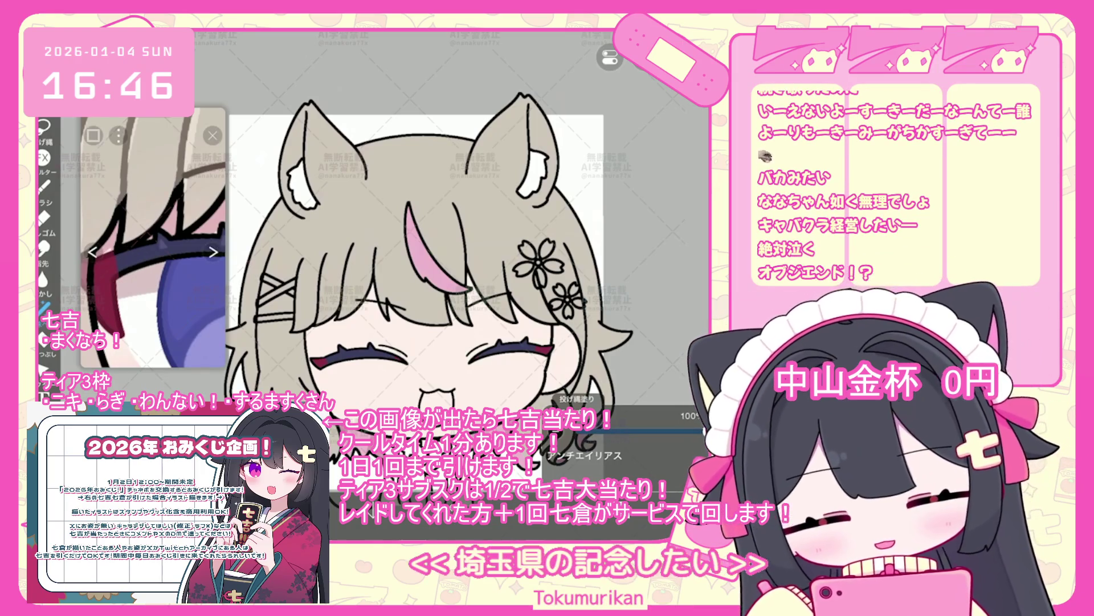
pyautogui.click(627, 242)
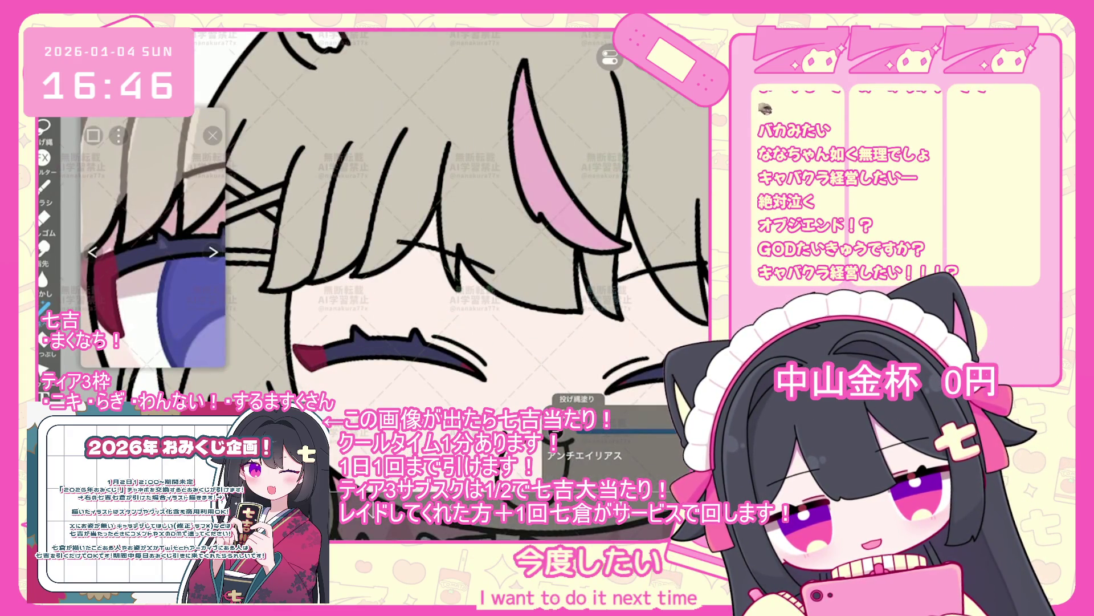
pyautogui.hotkey('ctrl', 'z')
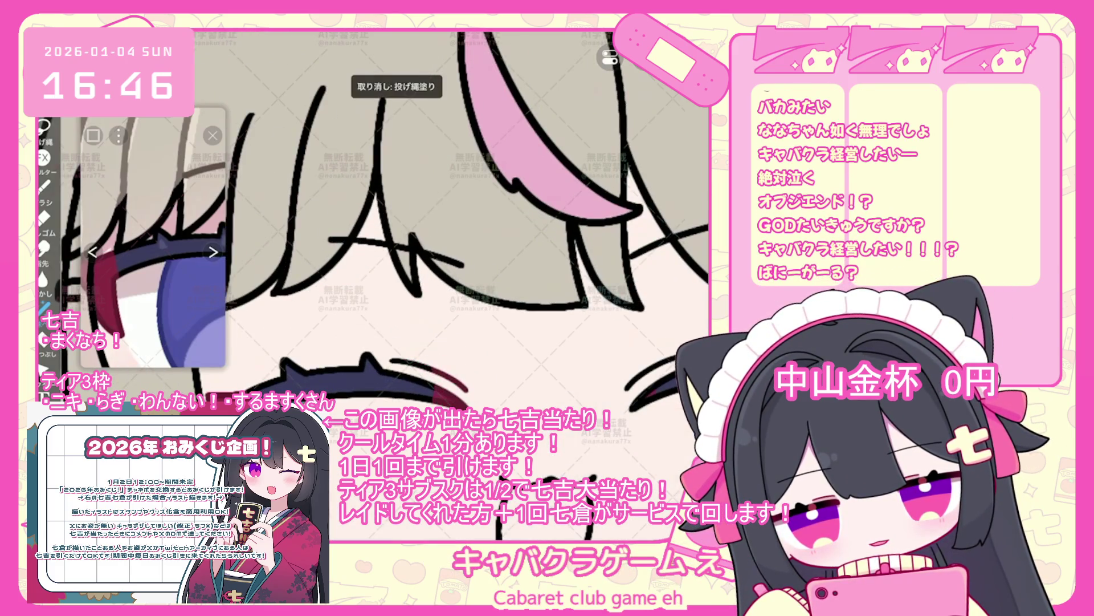
pyautogui.scroll(-3, 467, 217)
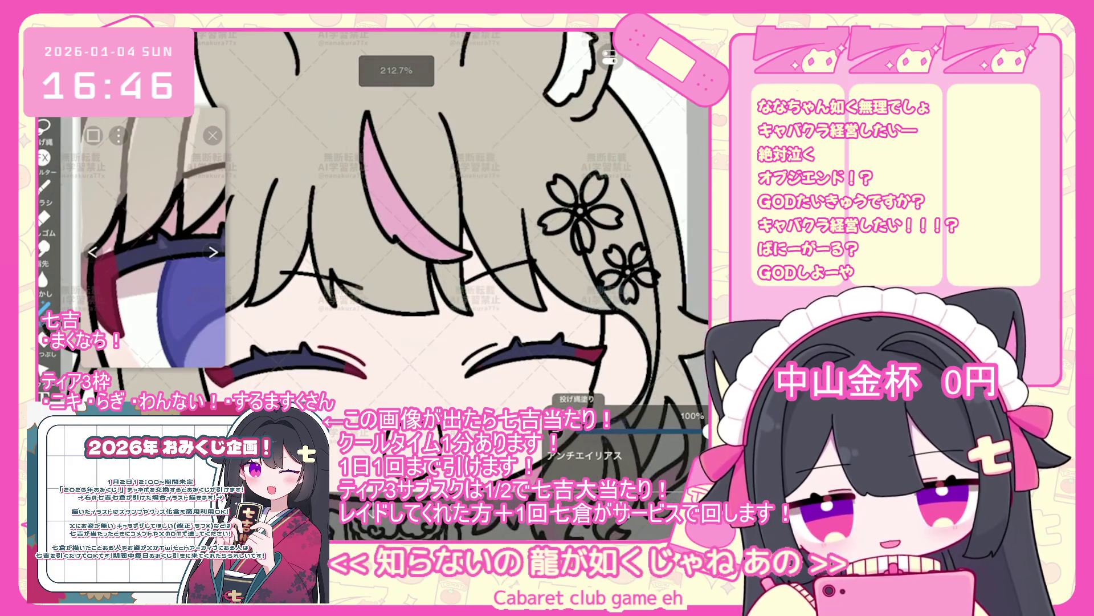
pyautogui.scroll(1, 456, 274)
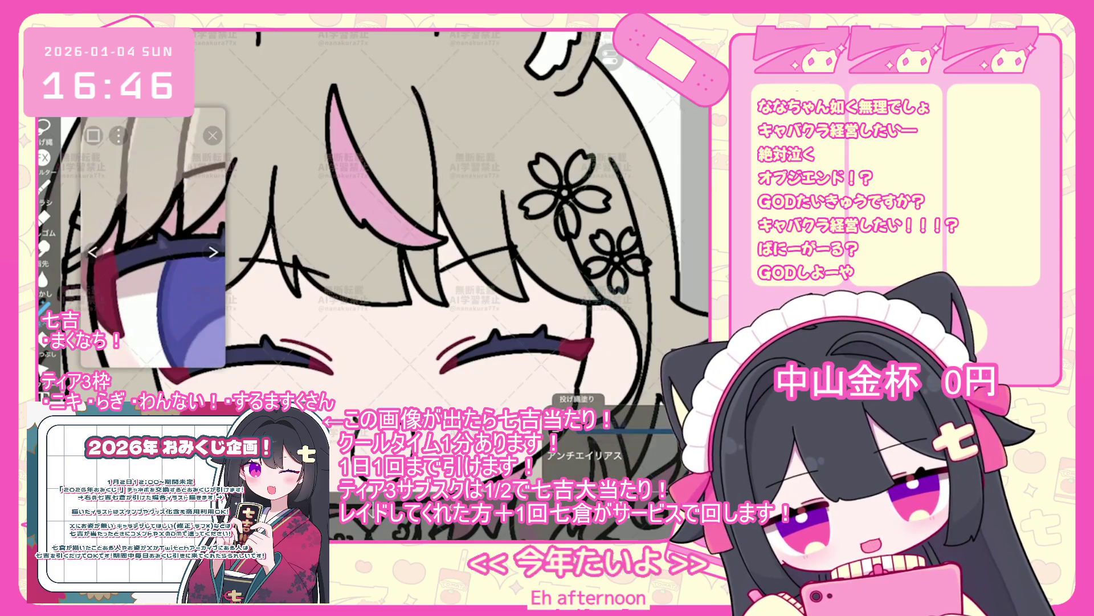
pyautogui.click(627, 358)
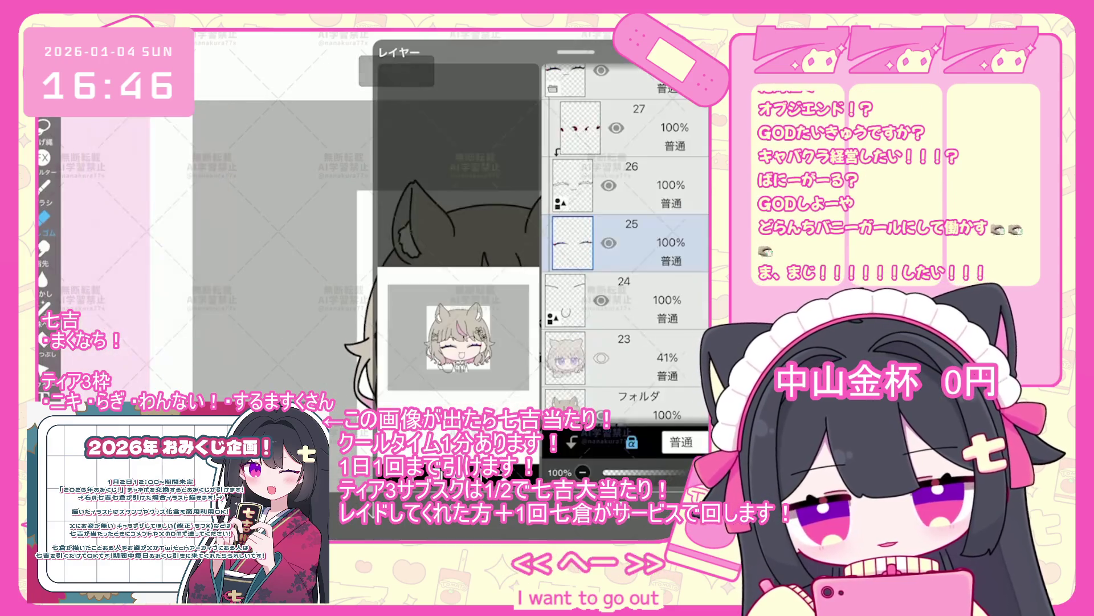
# - Expand the closed-eyes folder, select layer 27, and cut its selection to the clipboard
pyautogui.click(638, 262)
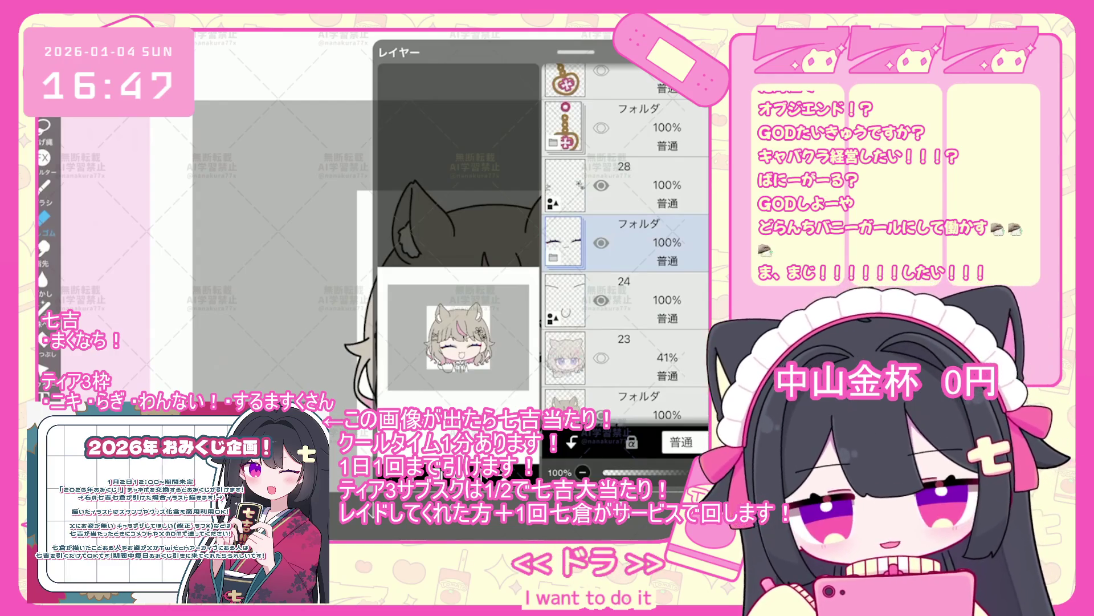
pyautogui.click(552, 258)
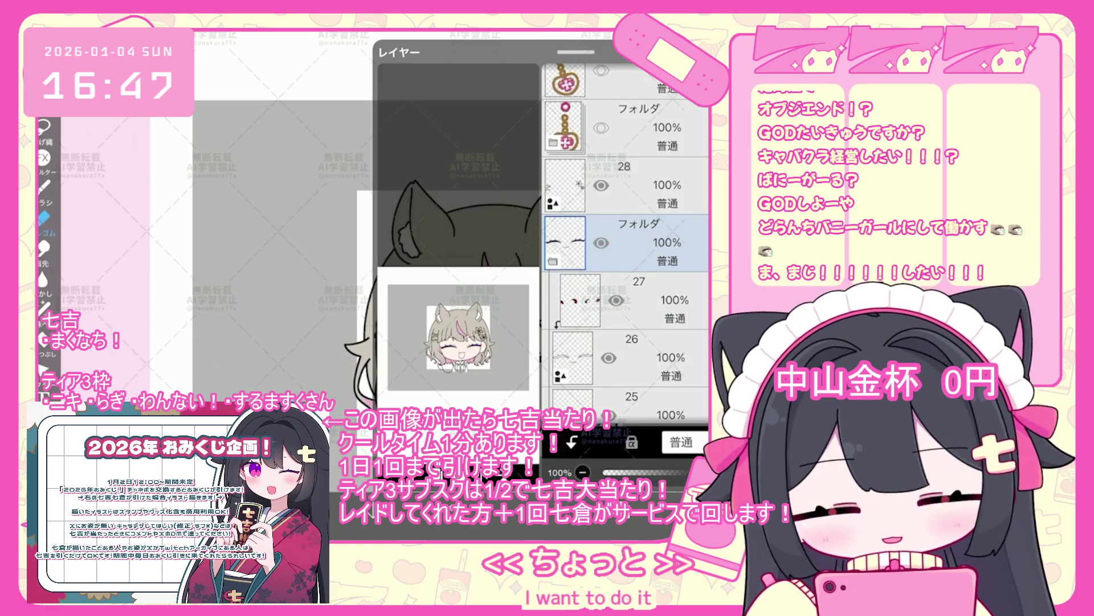
pyautogui.click(638, 301)
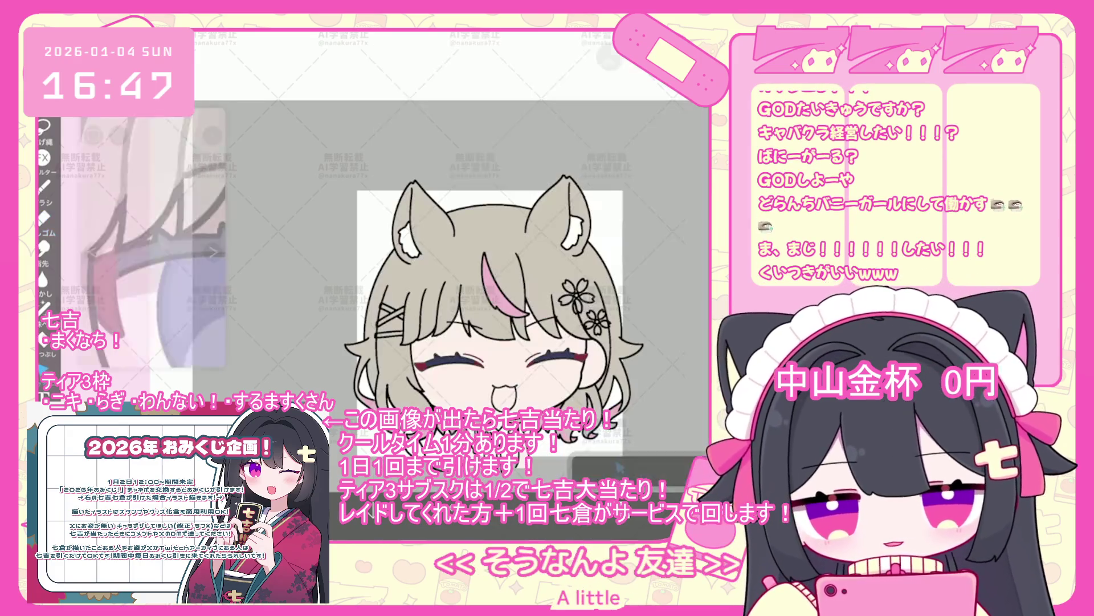
pyautogui.click(644, 57)
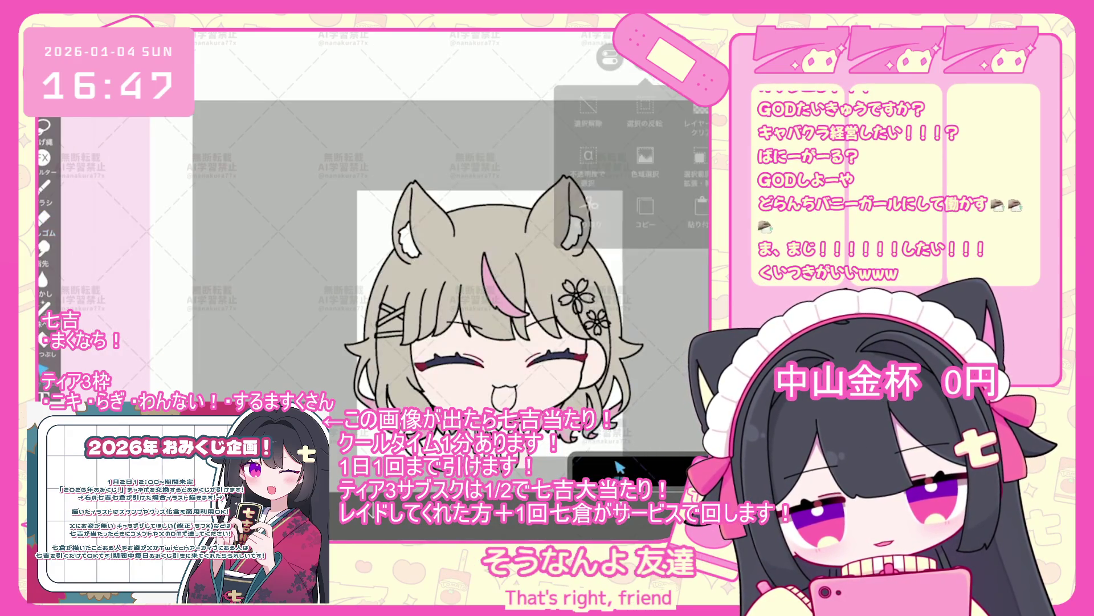
pyautogui.click(590, 211)
# - Above layer 24, add a new folder containing layer 25, then try and undo a pink face fill
pyautogui.click(672, 469)
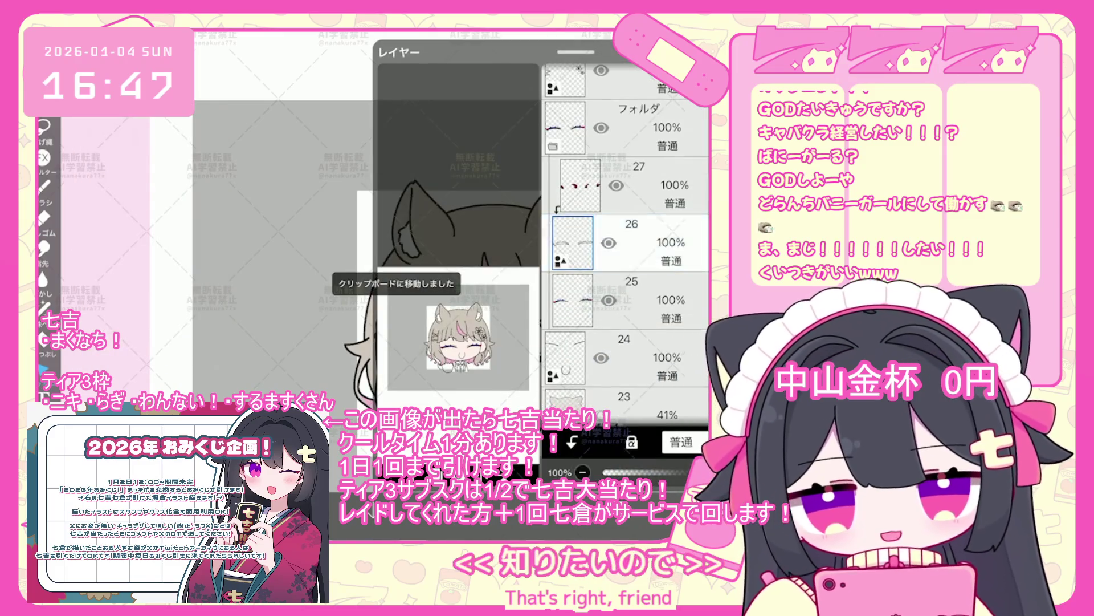
pyautogui.click(627, 300)
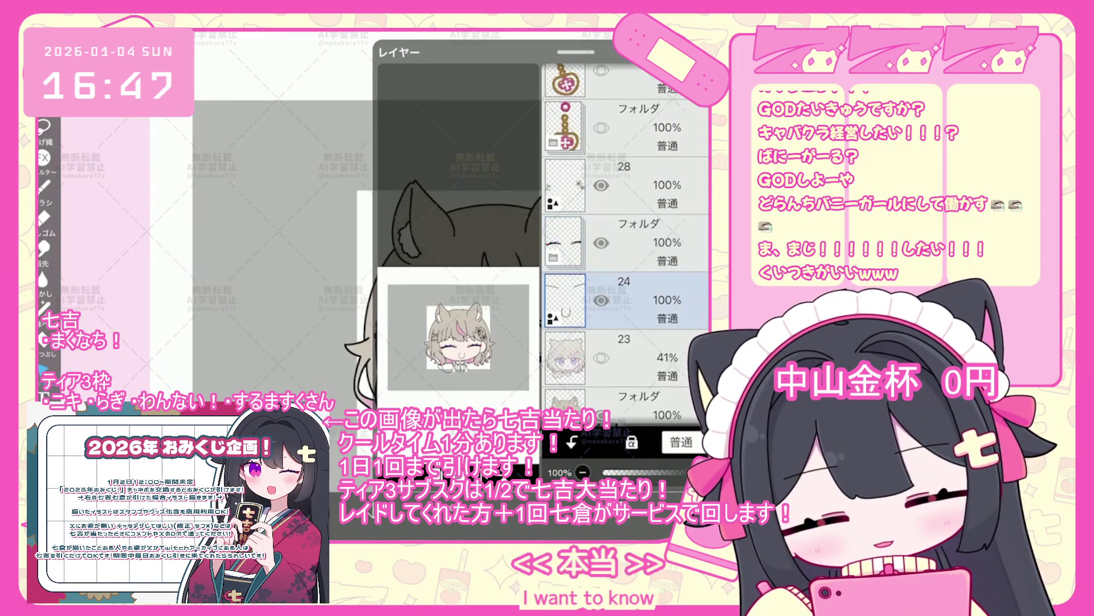
pyautogui.scroll(-1, 627, 256)
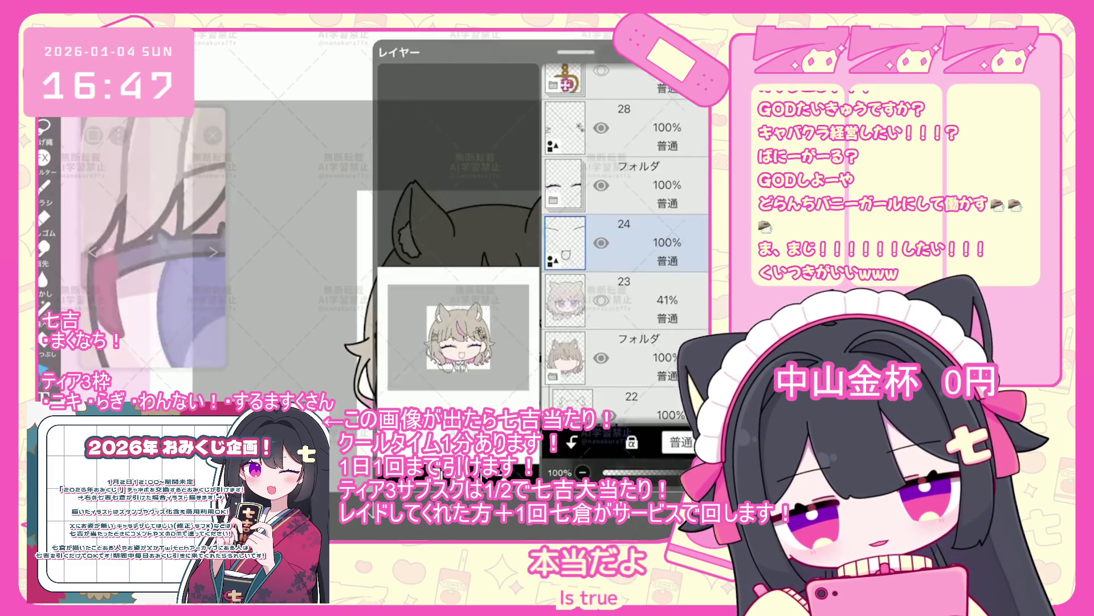
pyautogui.click(627, 243)
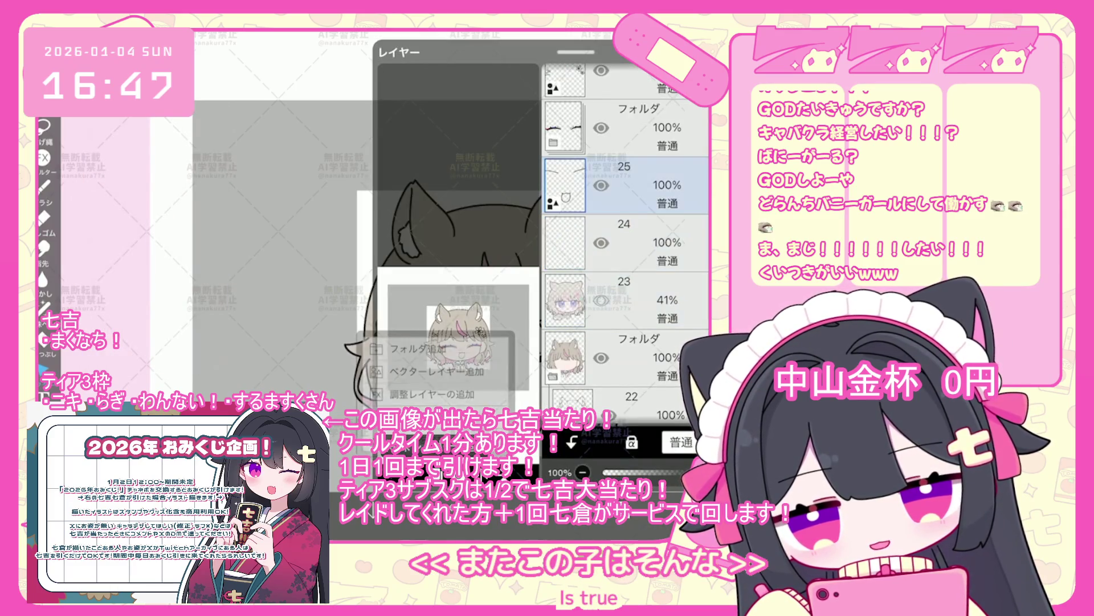
pyautogui.click(419, 348)
pyautogui.click(627, 358)
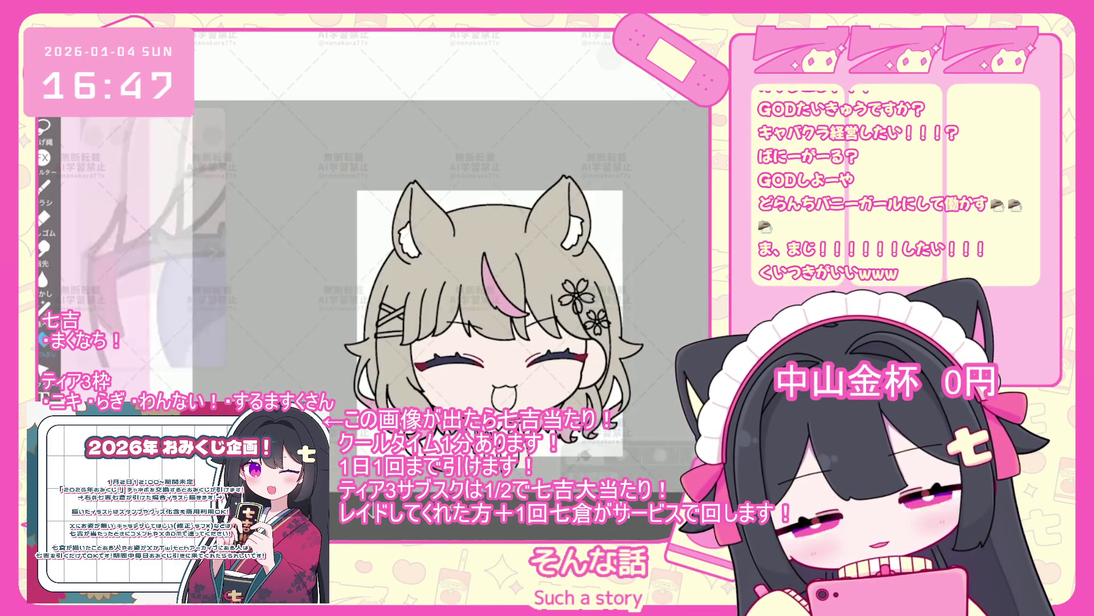
pyautogui.click(496, 376)
pyautogui.hotkey('ctrl', 'z')
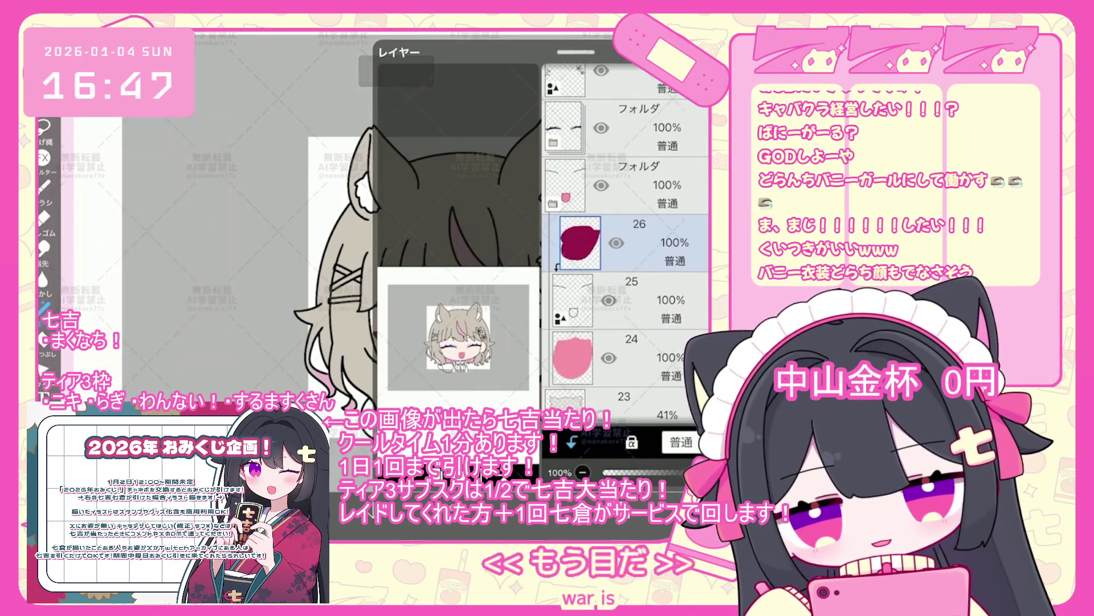
pyautogui.scroll(-10, 626, 245)
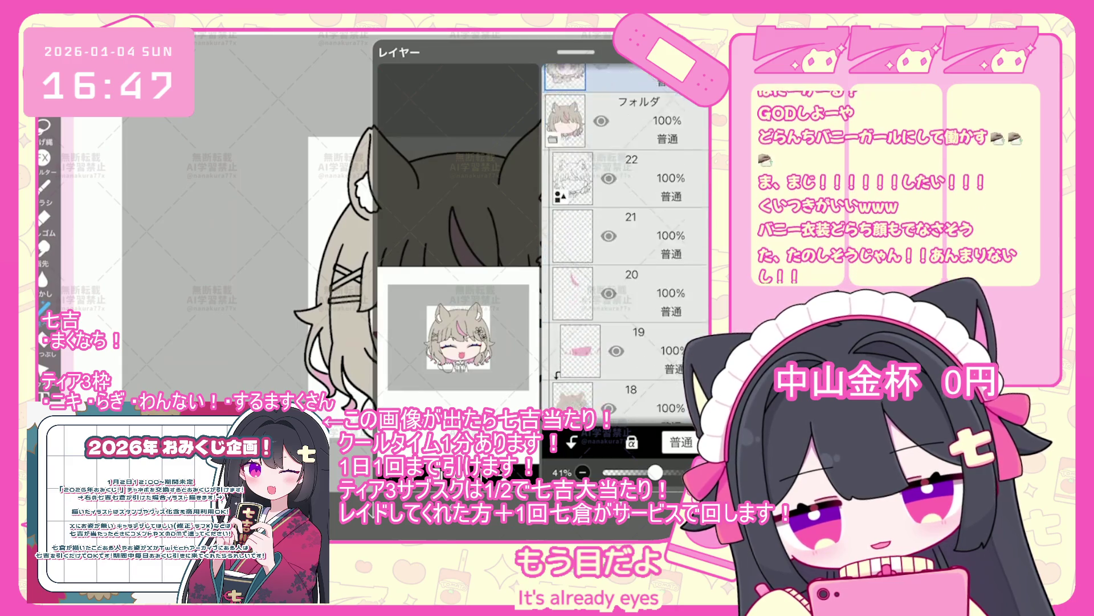
# - Select layers 18 and 17 and zoom in to check the face
pyautogui.click(572, 264)
pyautogui.click(627, 320)
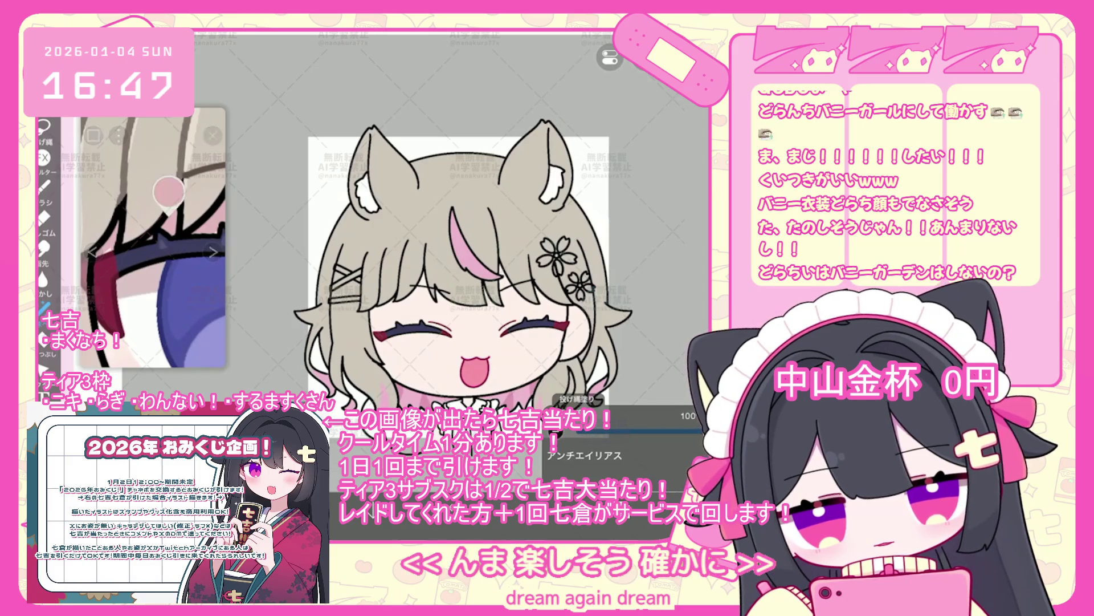
pyautogui.scroll(5, 546, 308)
pyautogui.scroll(2, 456, 228)
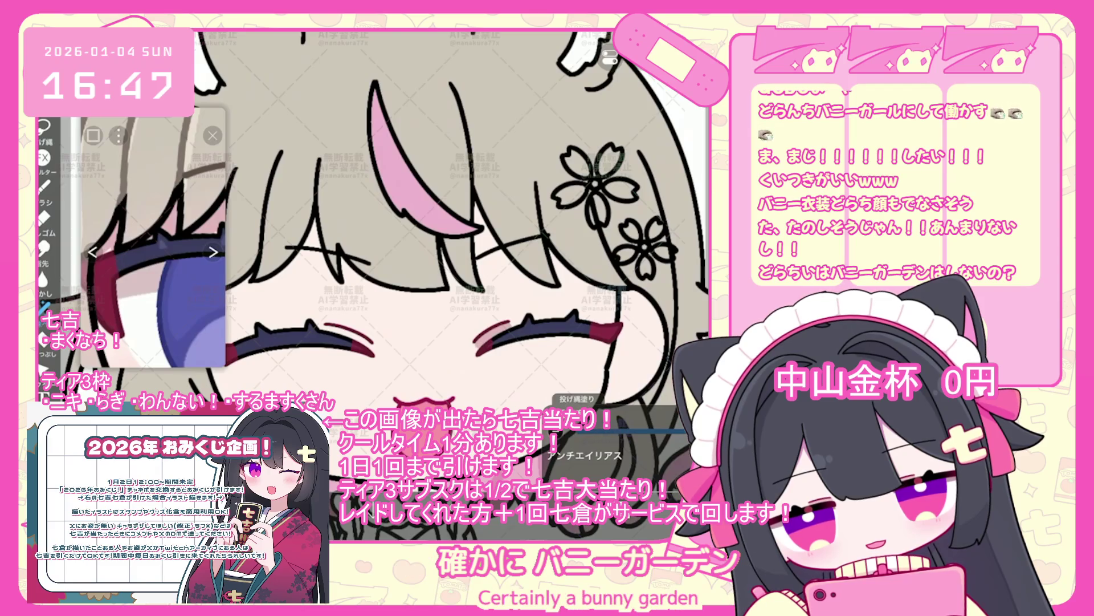
pyautogui.scroll(-3, 450, 228)
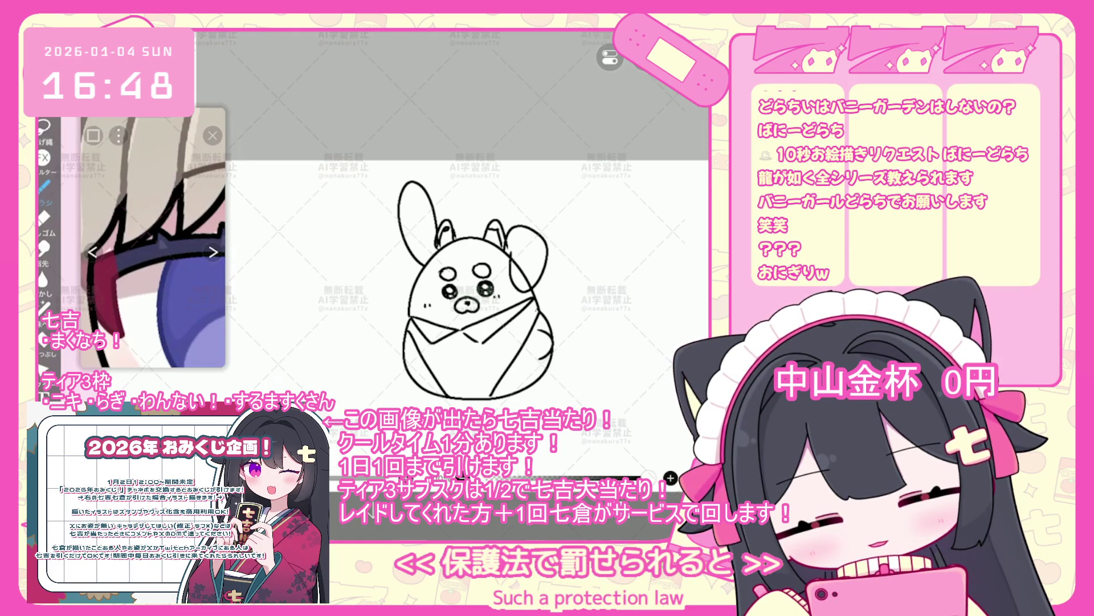
# - Undo the last small stroke and adjust the brush stroke endpoint settings
pyautogui.hotkey('ctrl', 'z')
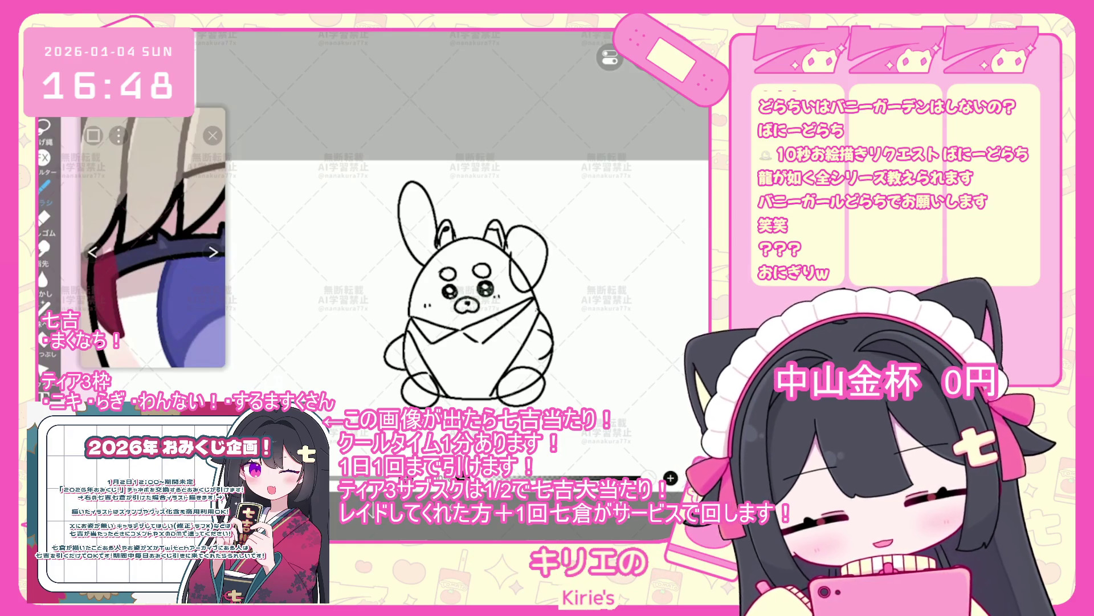
pyautogui.click(619, 468)
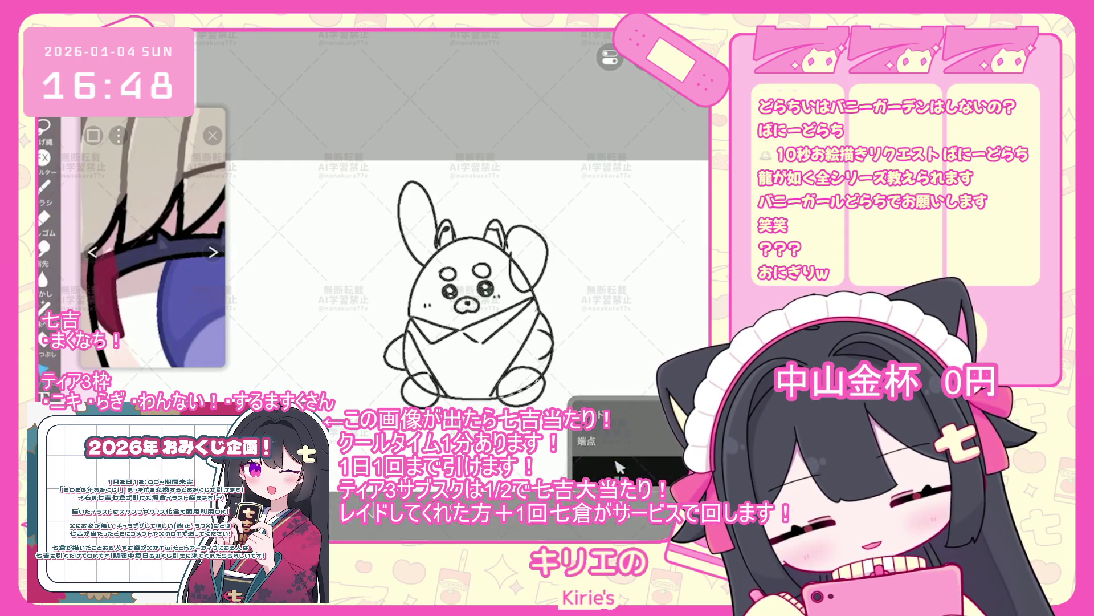
pyautogui.click(671, 477)
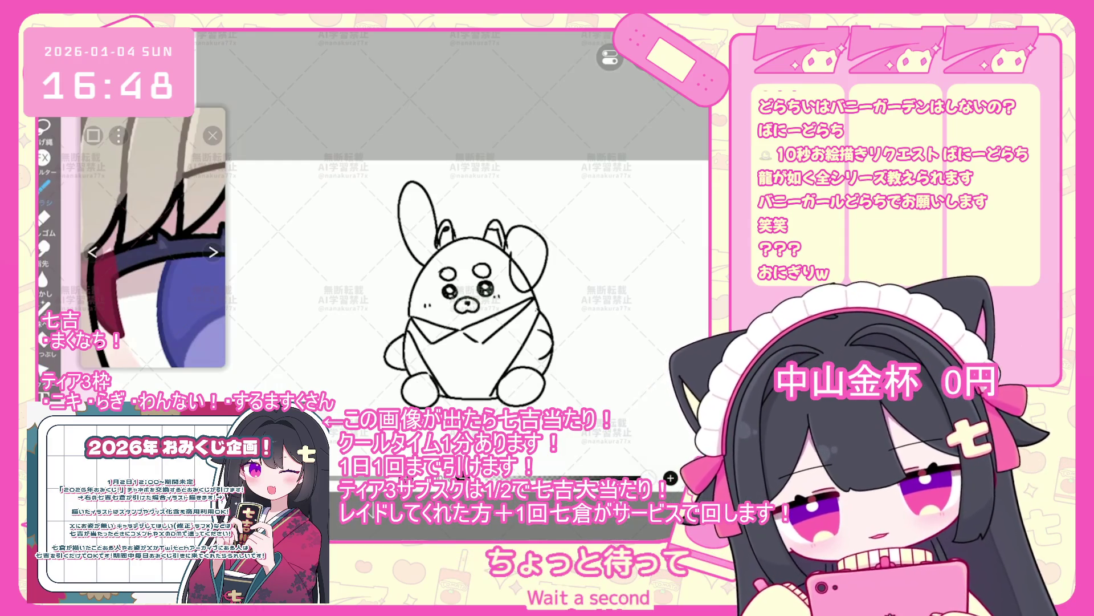
# - Draw small buttons under the bunny's bow, then delete the bunny doodle layer
pyautogui.scroll(1, 473, 274)
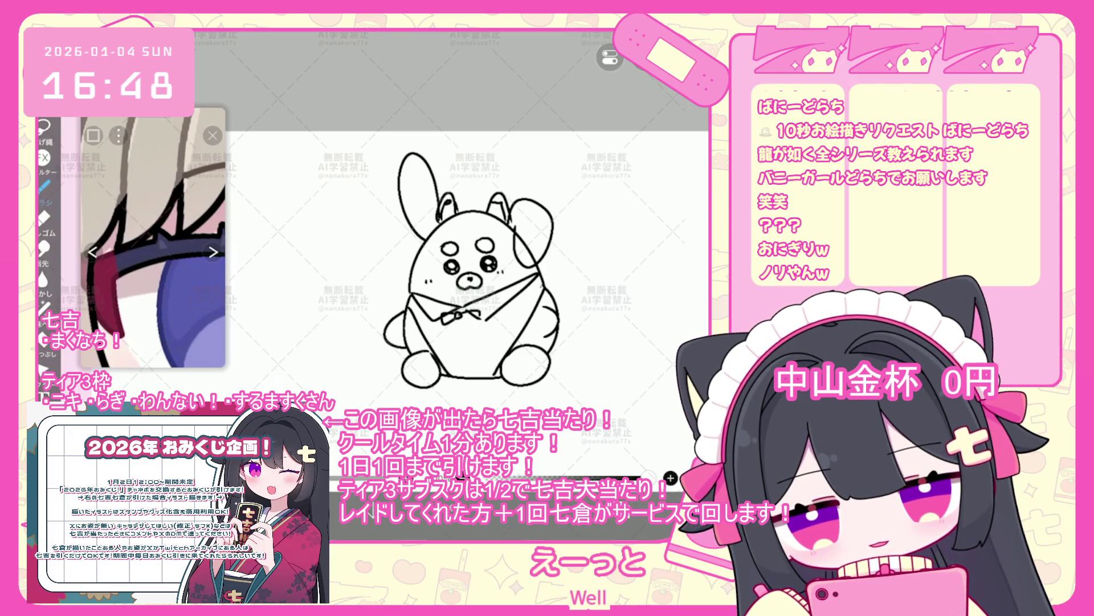
pyautogui.moveTo(456, 329); pyautogui.dragTo(460, 353)
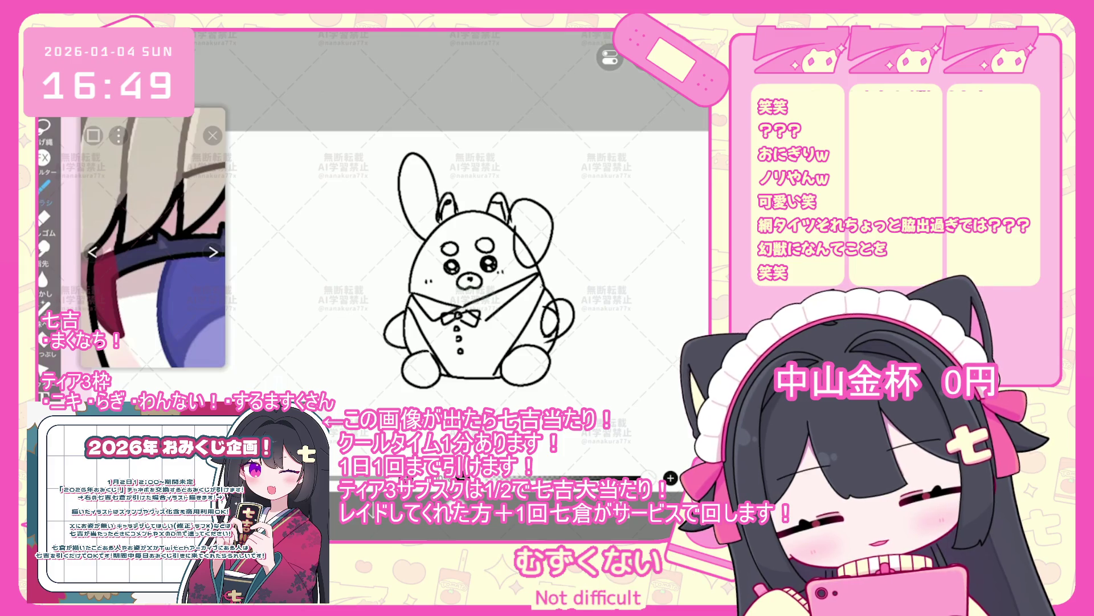
pyautogui.hotkey('ctrl', 'z')
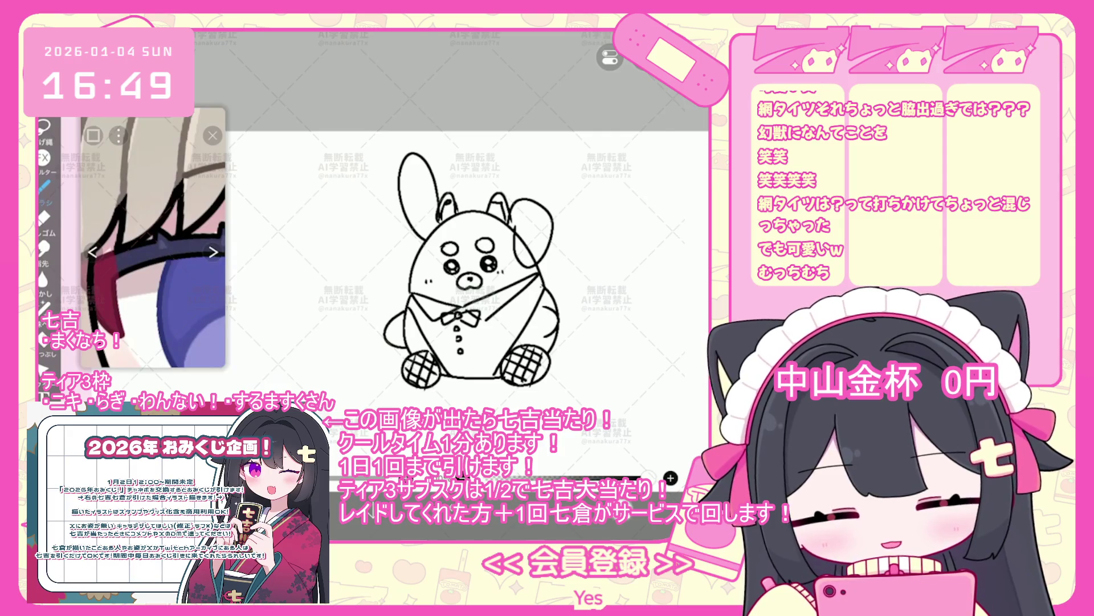
pyautogui.press('Delete')
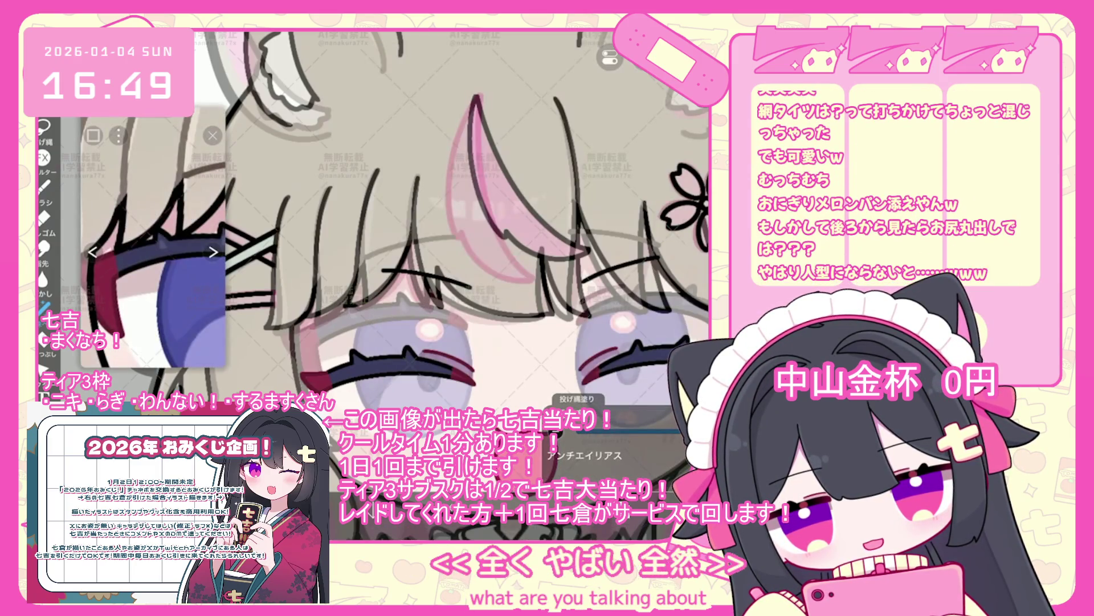
# - Undo five lasso fills around the pink hair streak and eye, zooming to check
pyautogui.hotkey('ctrl', 'z')
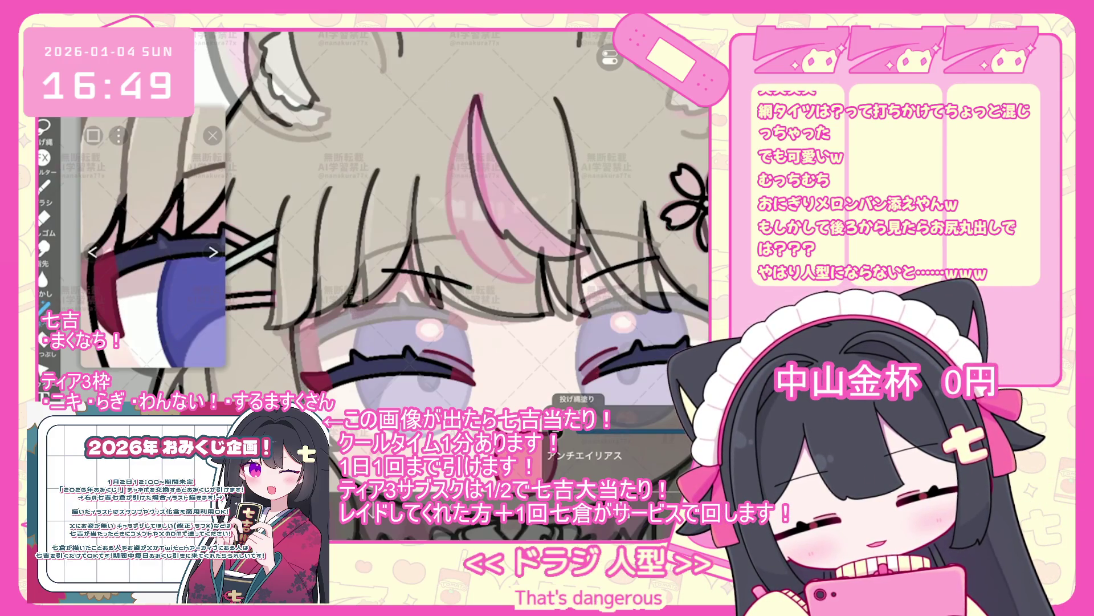
pyautogui.hotkey('ctrl', 'z')
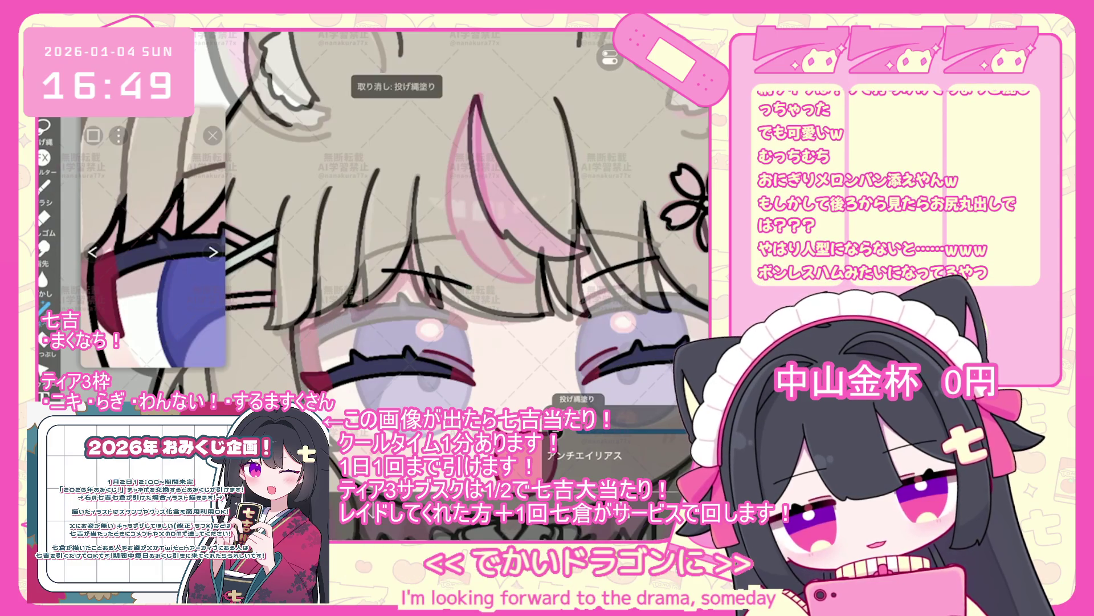
pyautogui.scroll(2, 467, 228)
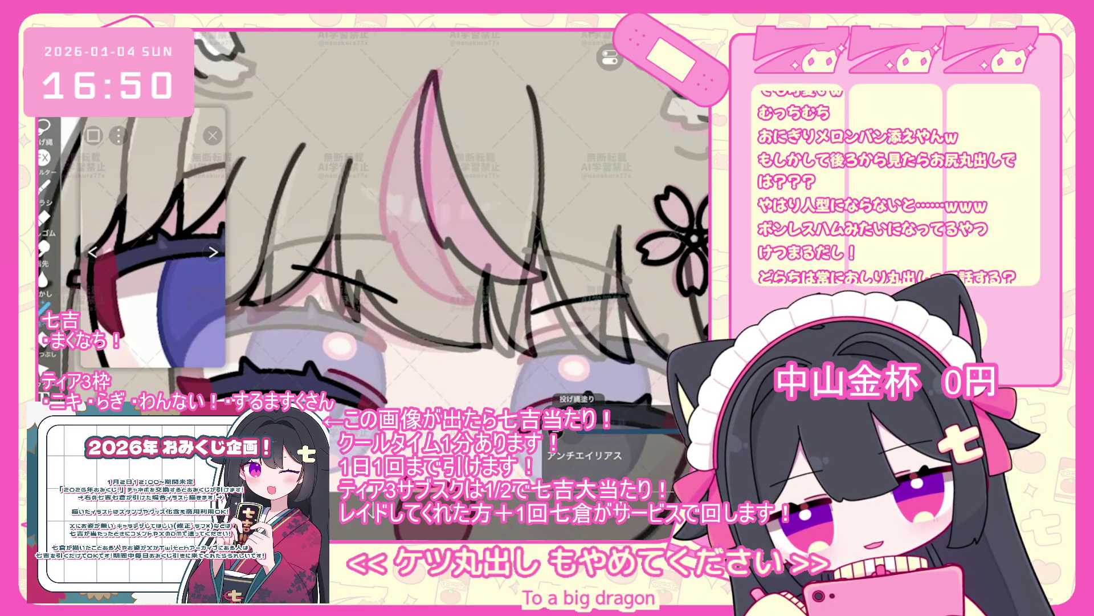
pyautogui.hotkey('ctrl', 'z')
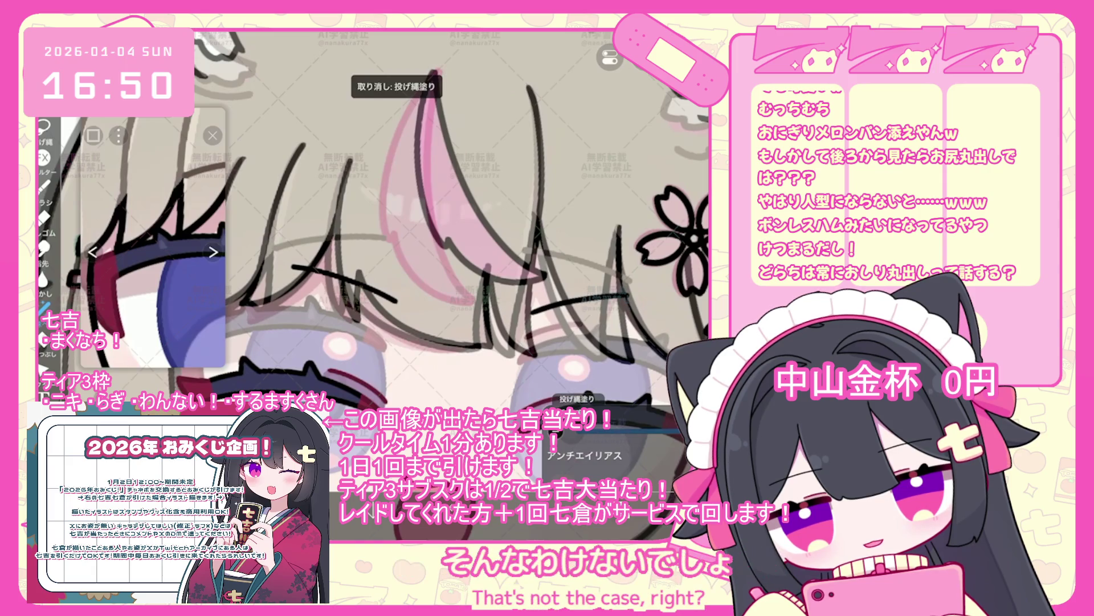
pyautogui.scroll(1, 456, 228)
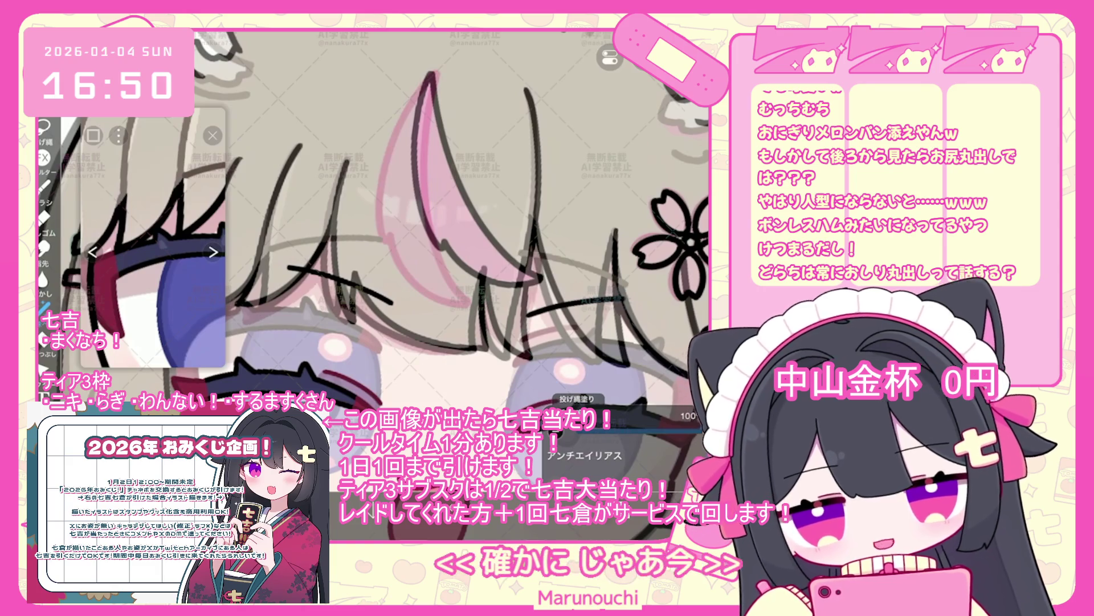
pyautogui.scroll(2, 456, 228)
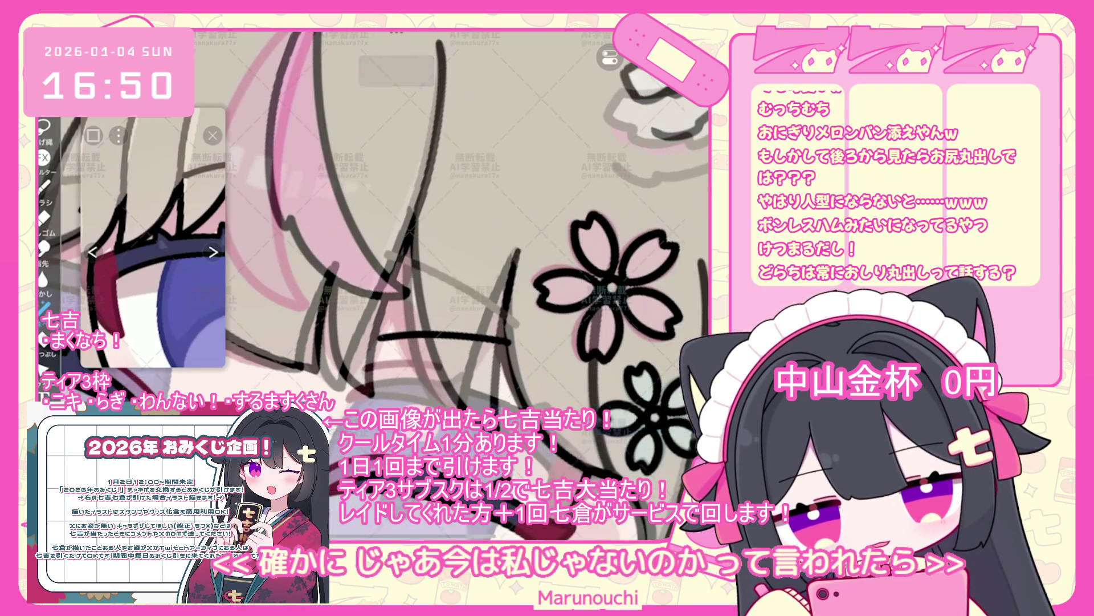
pyautogui.scroll(-2, 456, 228)
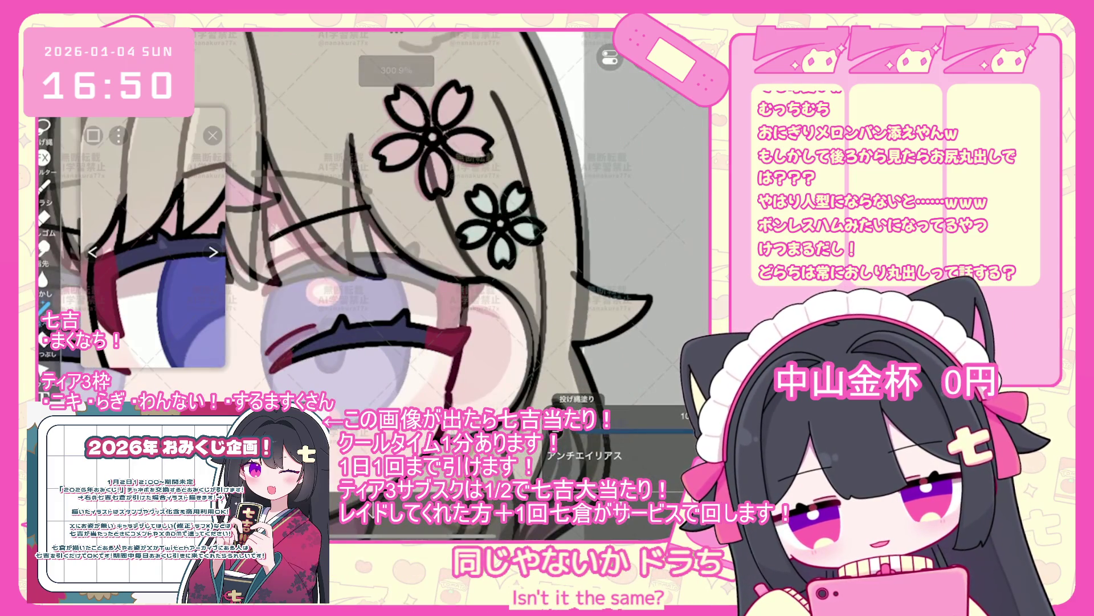
pyautogui.hotkey('ctrl', 'z')
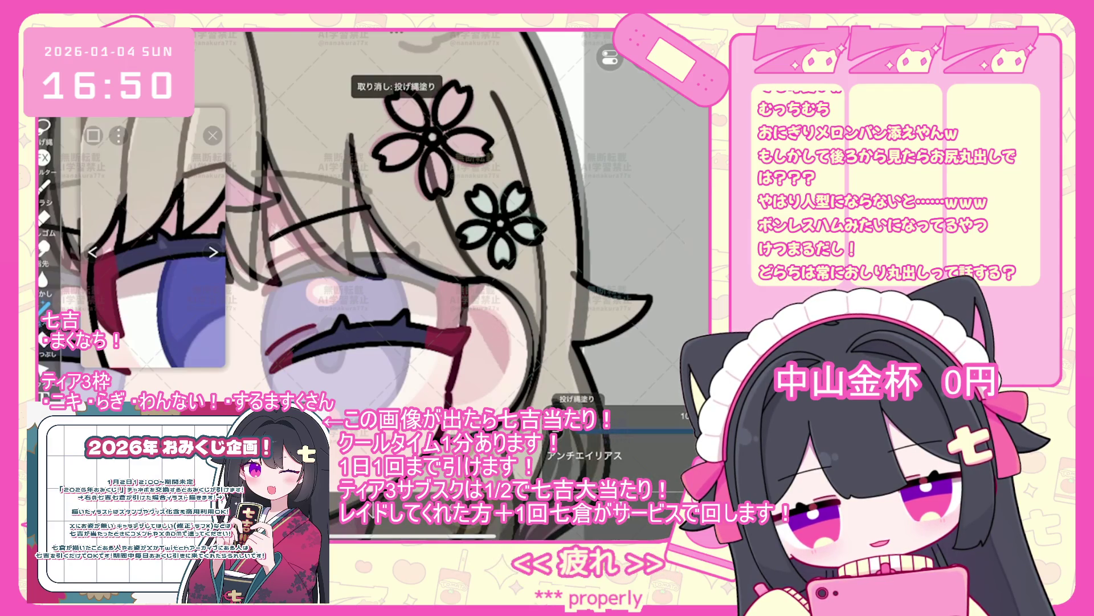
pyautogui.scroll(-5, 399, 228)
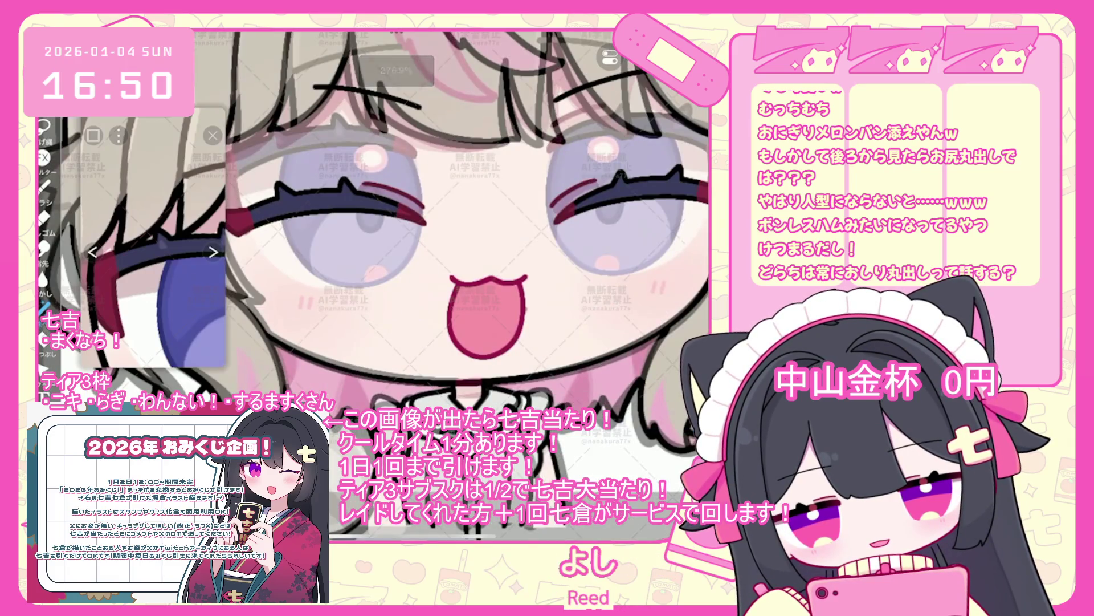
pyautogui.scroll(-2, 399, 257)
pyautogui.hotkey('ctrl', 'z')
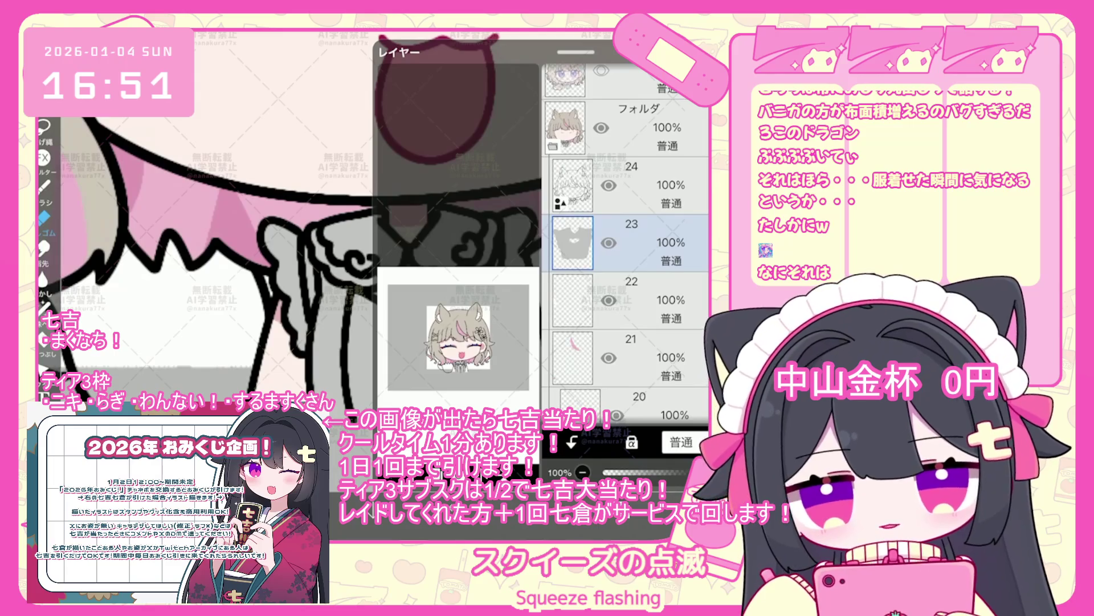
# - Remove the pink and cyan ribbon strokes from the collar triangle, sampling a collar colour
pyautogui.scroll(2, 627, 245)
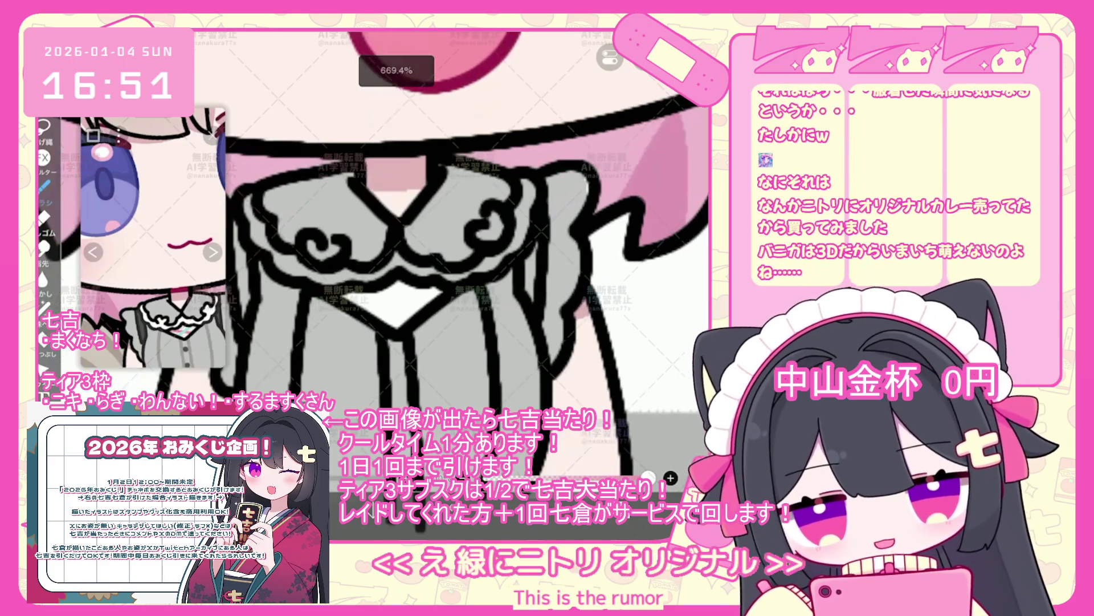
pyautogui.hotkey('ctrl', 'z')
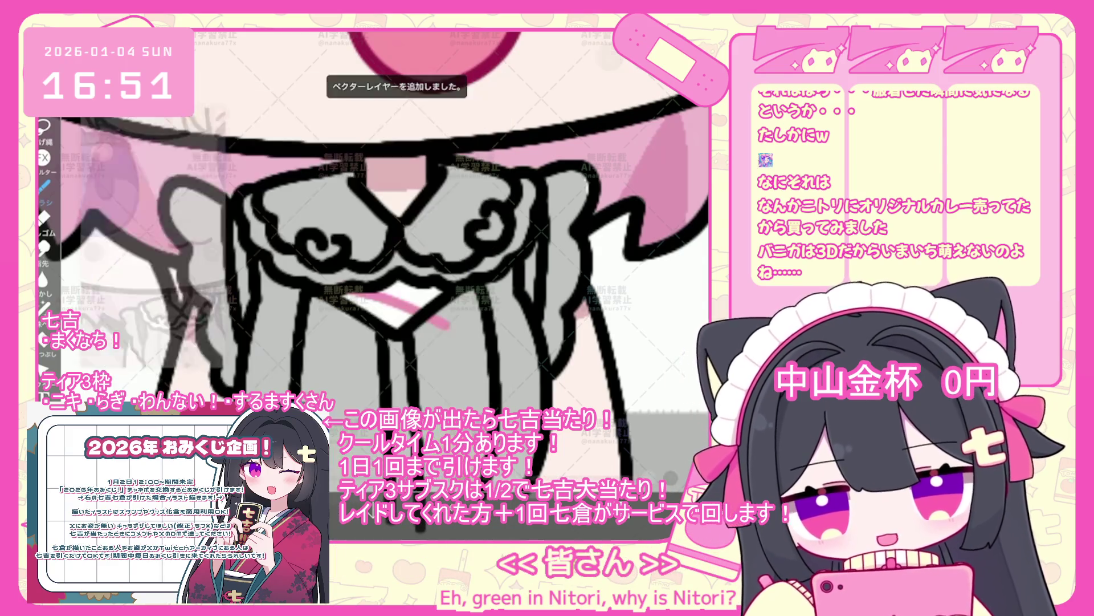
pyautogui.click(181, 313)
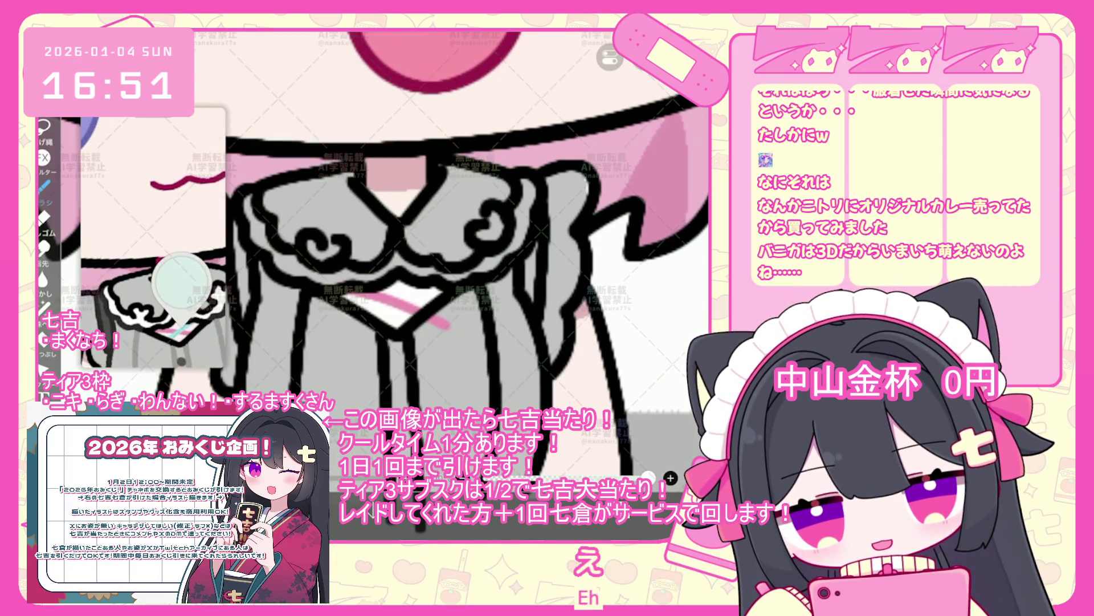
pyautogui.hotkey('ctrl', 'z')
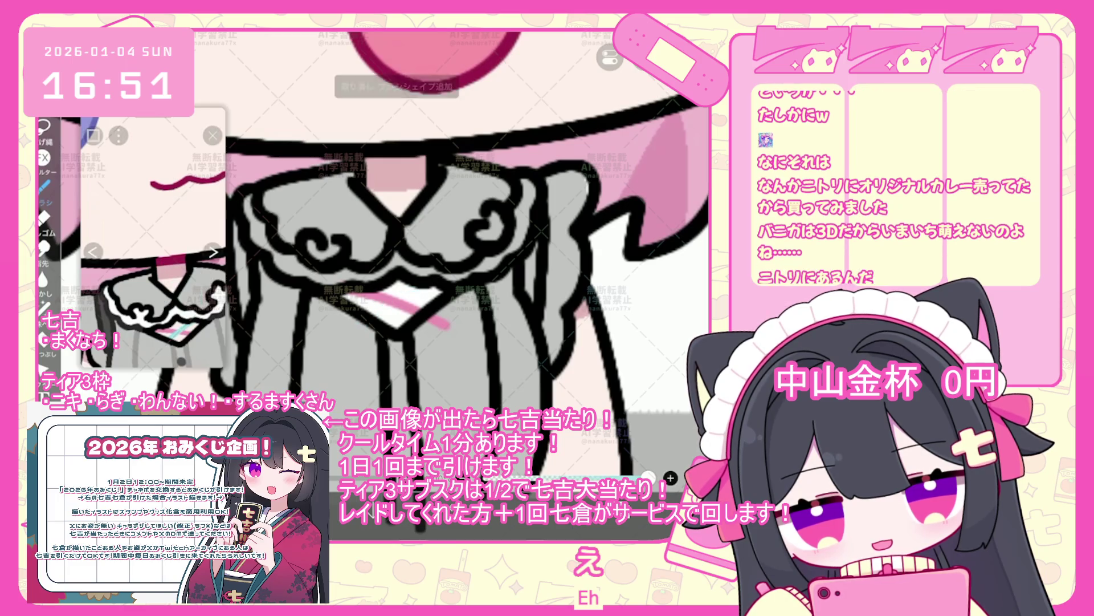
pyautogui.hotkey('ctrl', 'z')
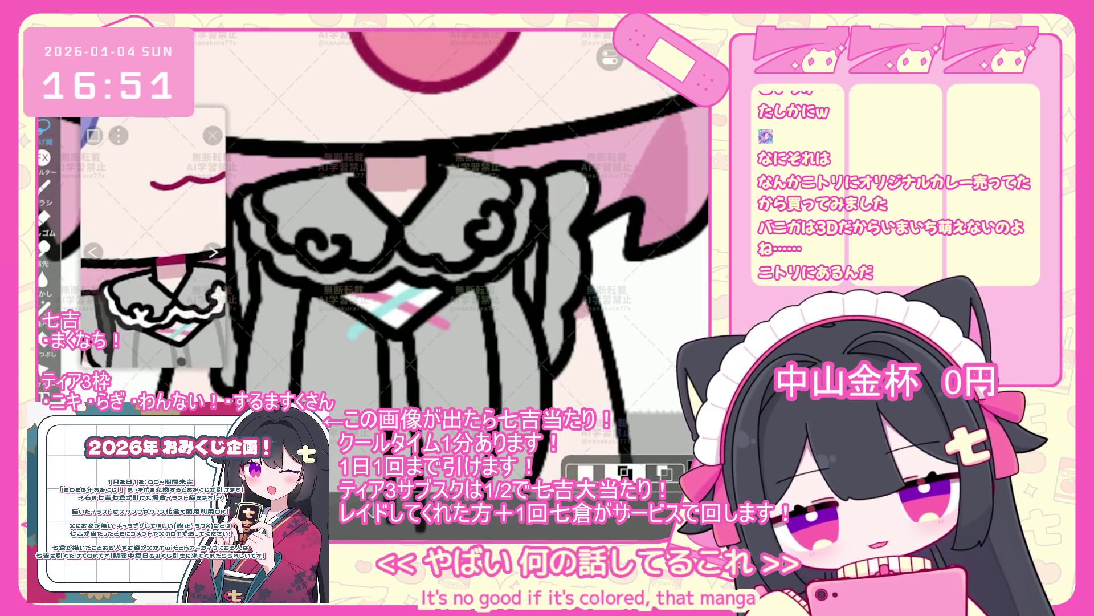
# - Erase a stray part of the cyan ribbon and undo the latest collar brush stroke
pyautogui.moveTo(373, 323); pyautogui.dragTo(355, 338)
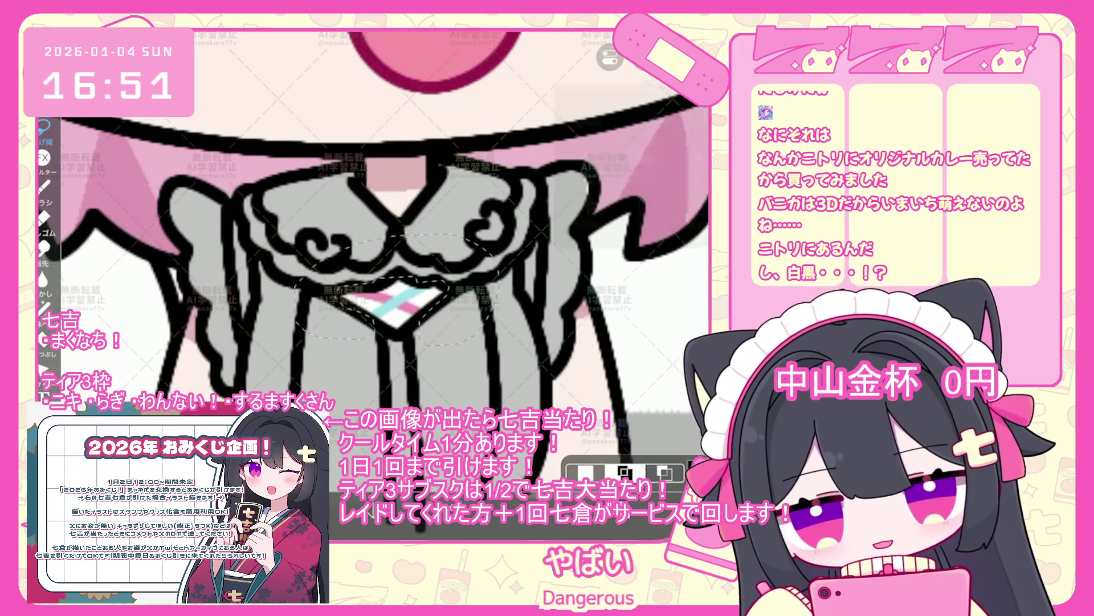
pyautogui.scroll(-5, 394, 257)
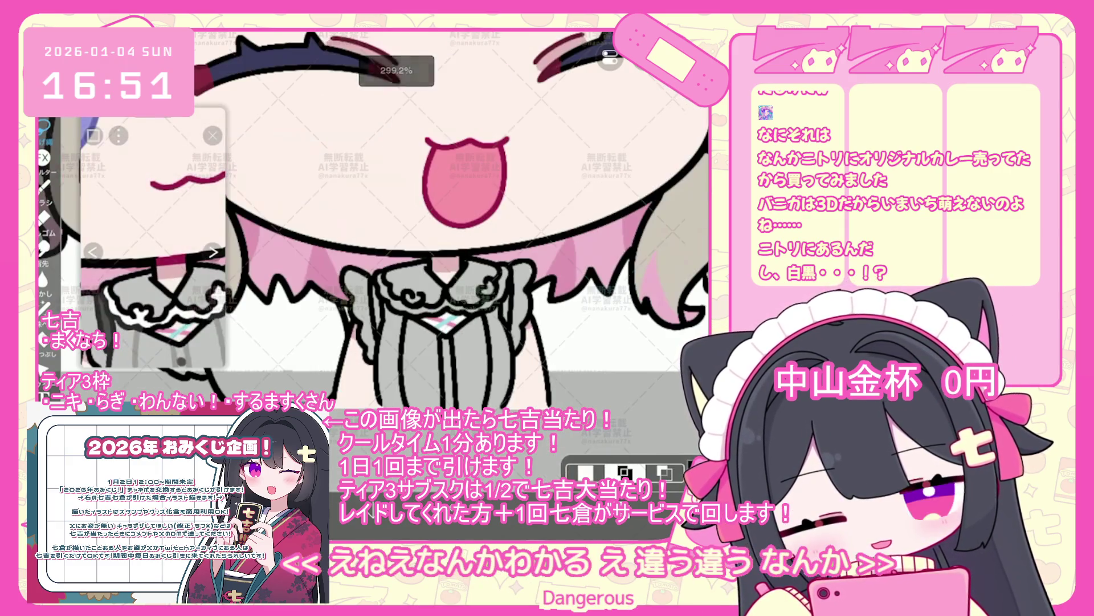
pyautogui.scroll(-5, 393, 228)
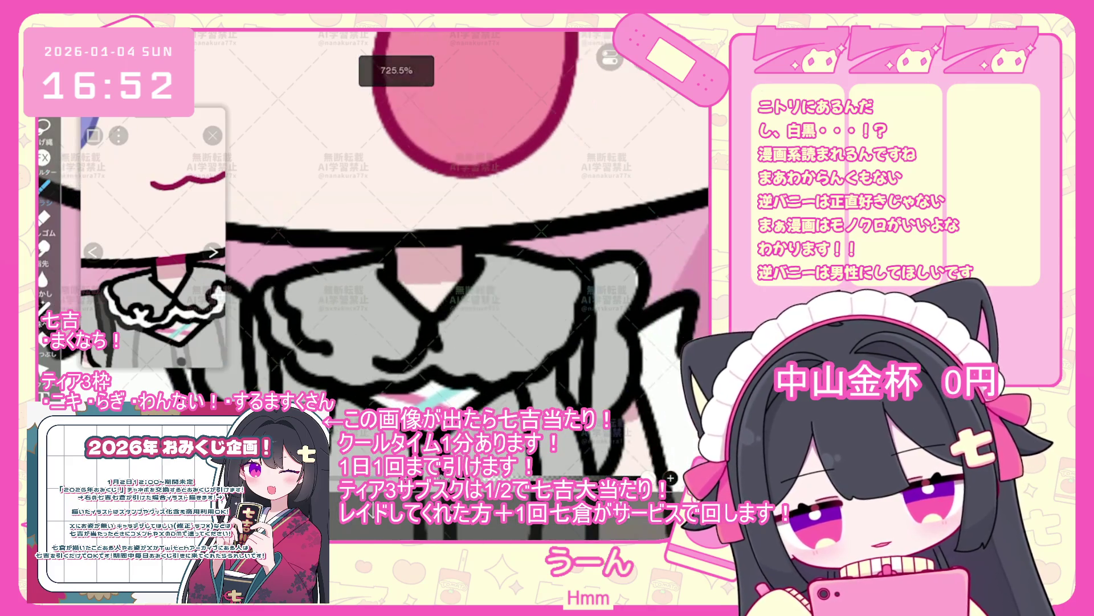
pyautogui.hotkey('ctrl', 'z')
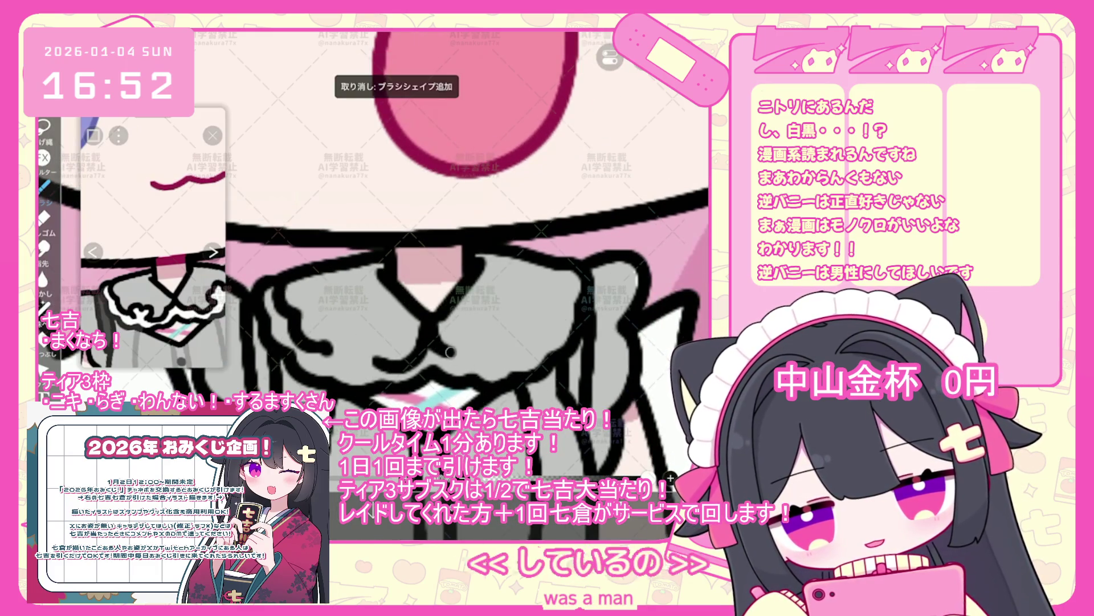
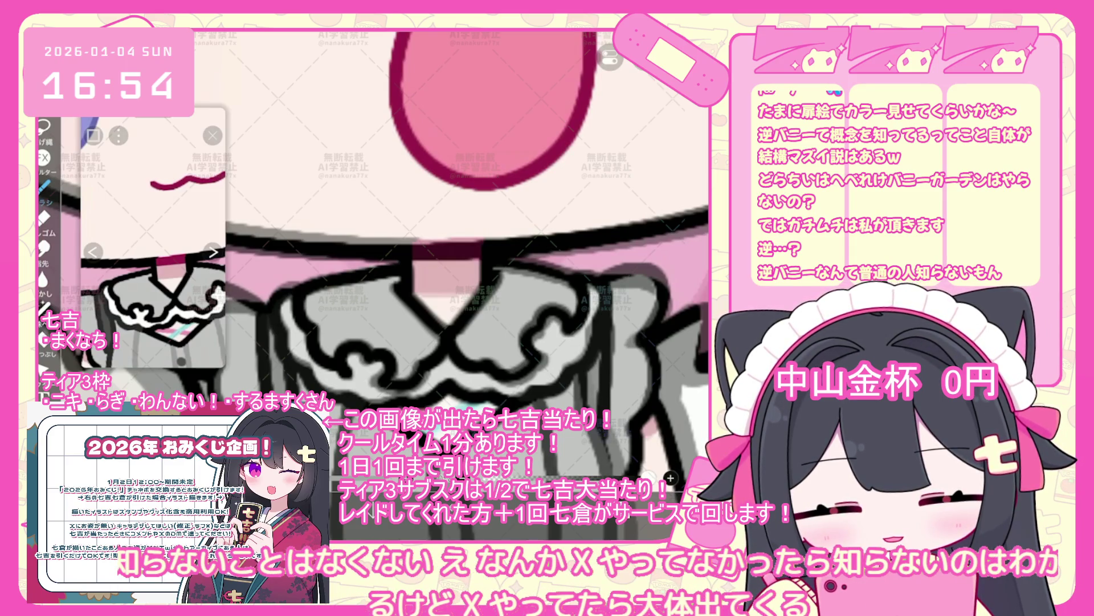
# - Select layer 26 in the Layers panel for drawing
pyautogui.scroll(2, 625, 245)
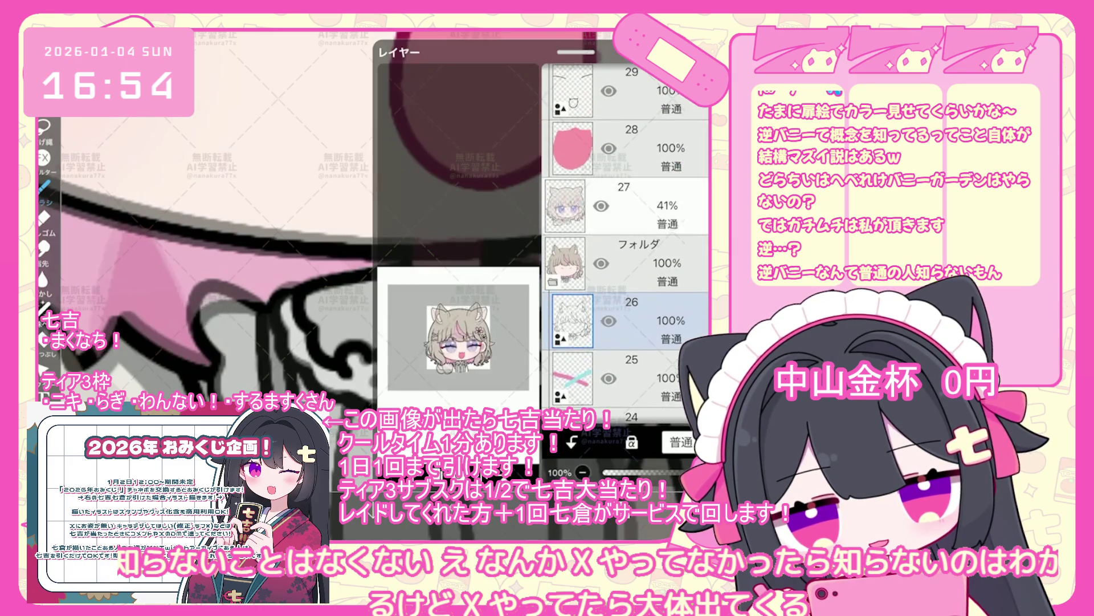
pyautogui.scroll(2, 433, 257)
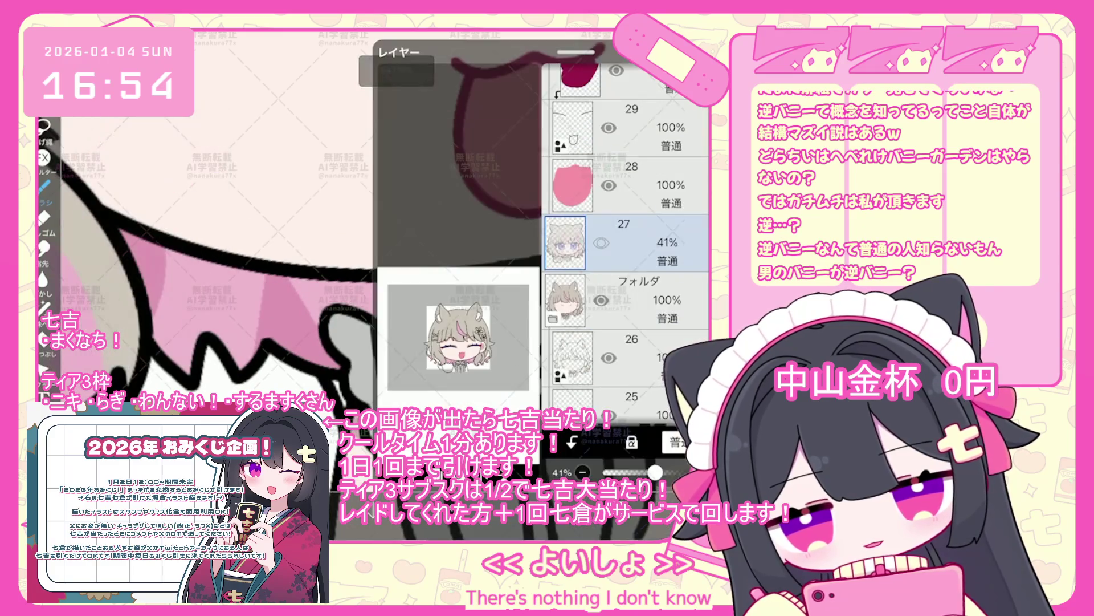
pyautogui.click(626, 358)
# - Finish the grey shape beside the collar, then undo the trial grey shapes
pyautogui.scroll(3, 434, 257)
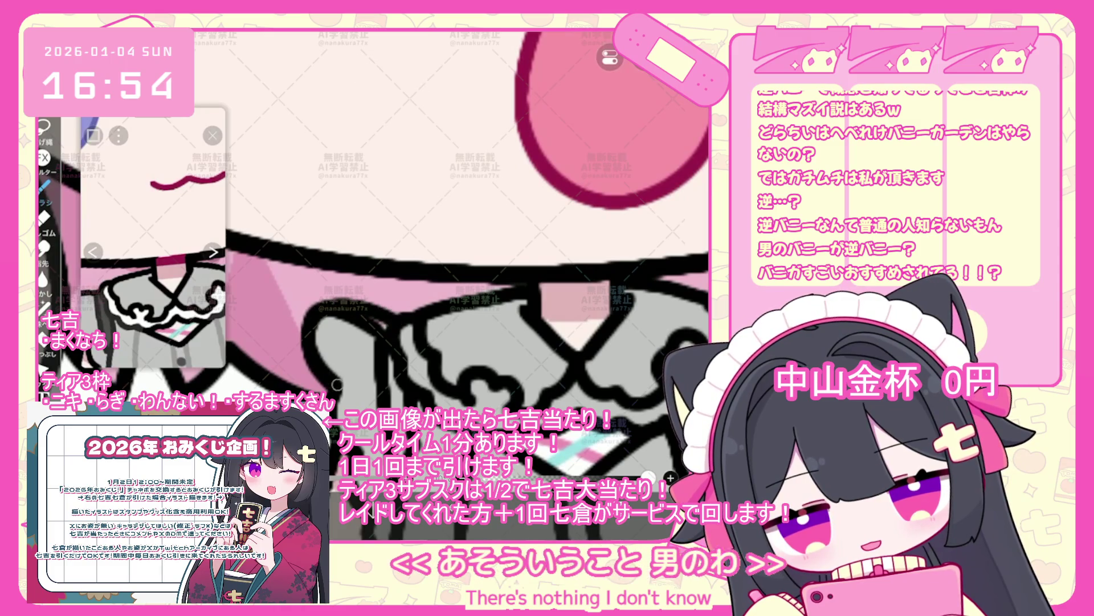
pyautogui.hotkey('ctrl', 'z')
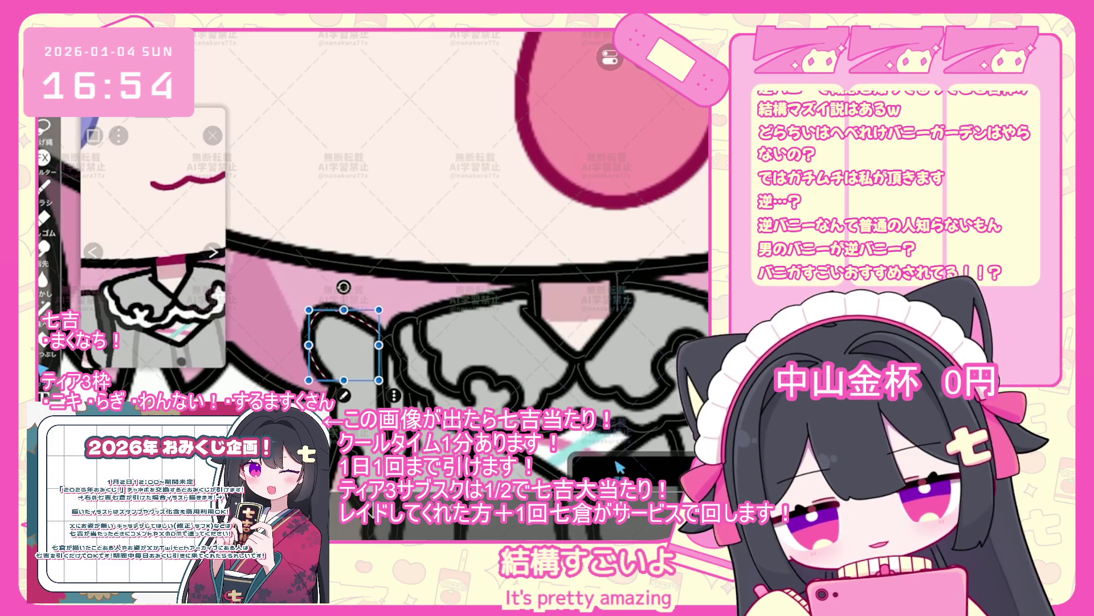
pyautogui.click(609, 58)
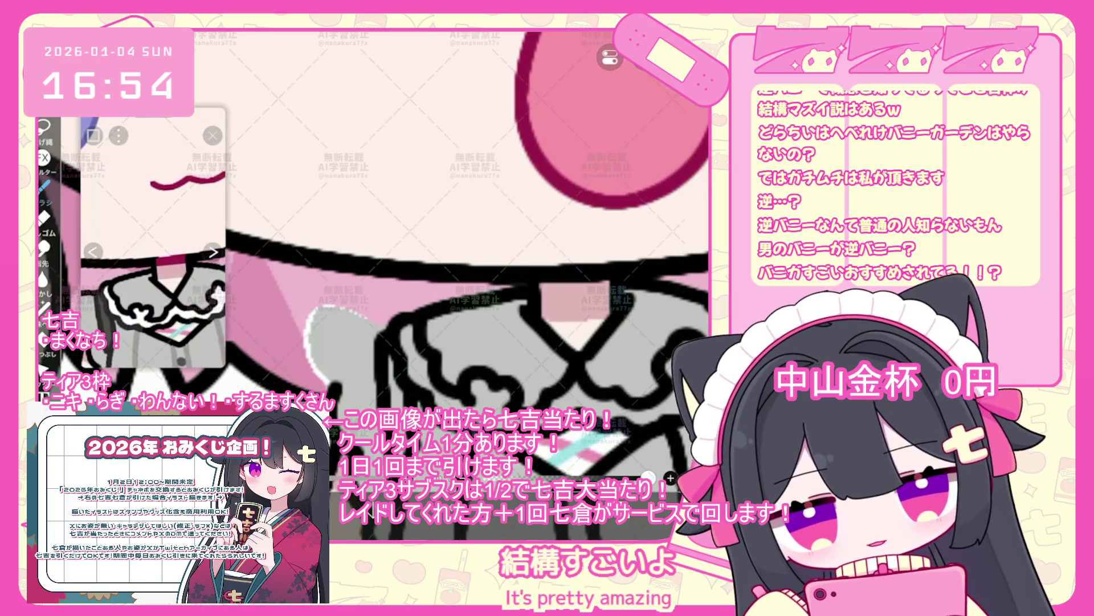
pyautogui.hotkey('ctrl', 'z')
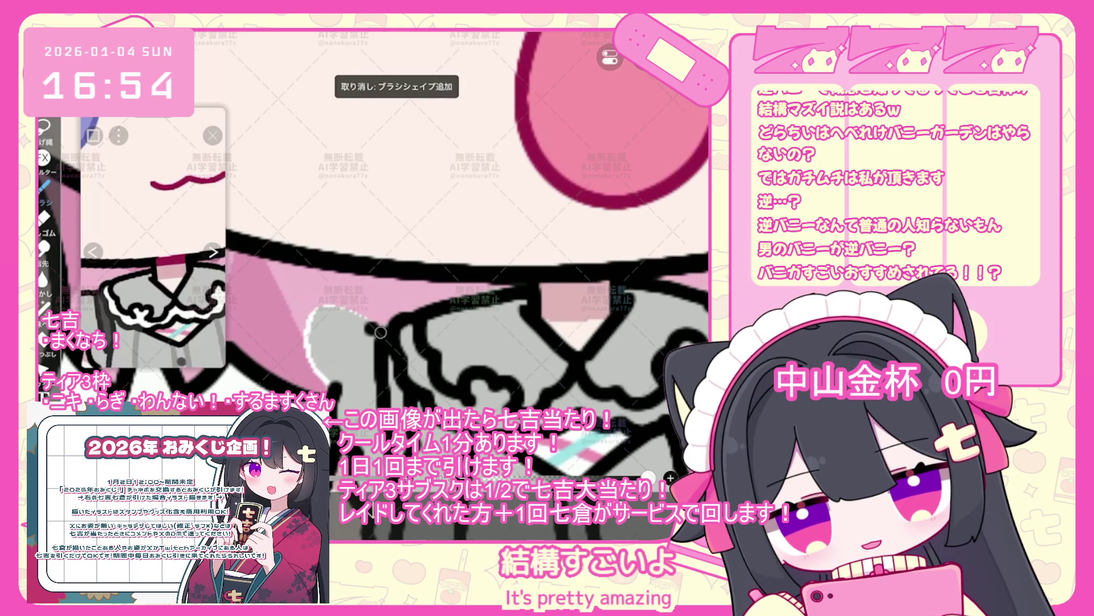
pyautogui.hotkey('ctrl', 'z')
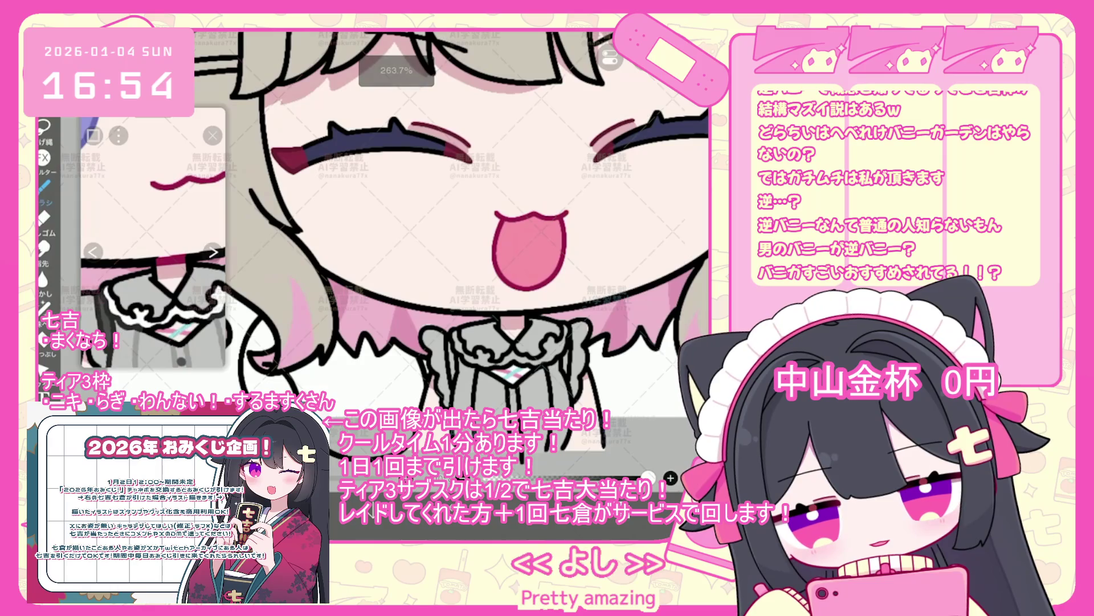
pyautogui.scroll(-5, 627, 240)
pyautogui.click(626, 356)
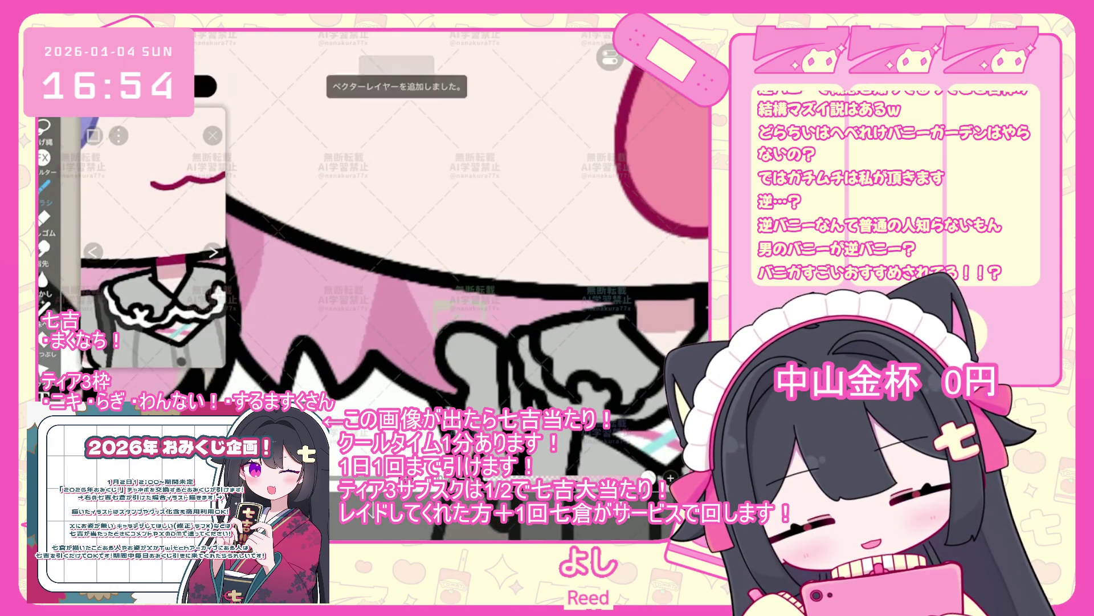
pyautogui.hotkey('ctrl', 'z')
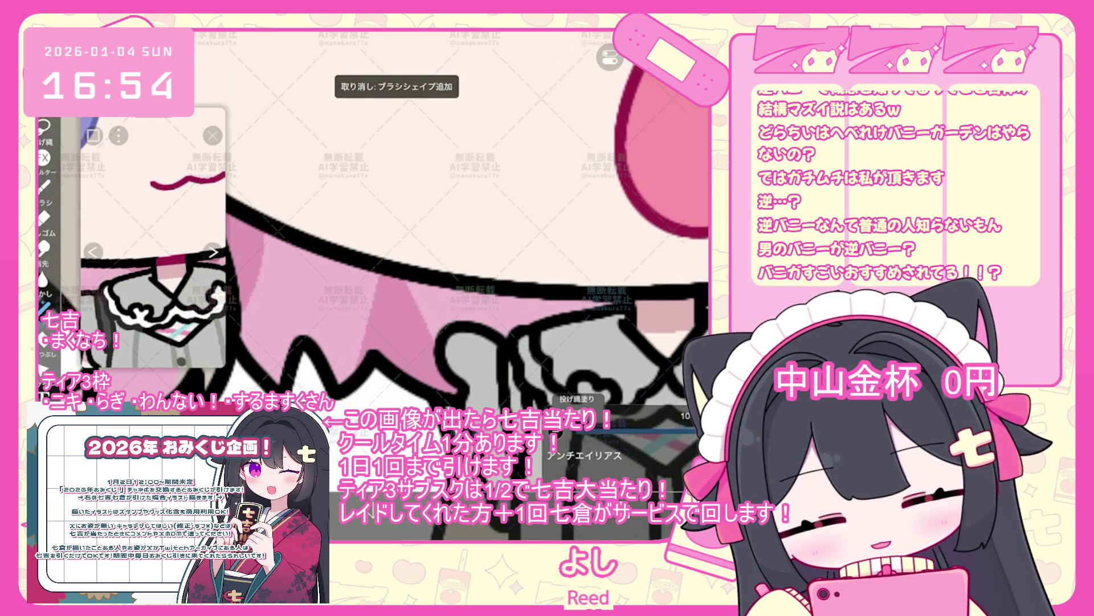
pyautogui.scroll(-3, 400, 240)
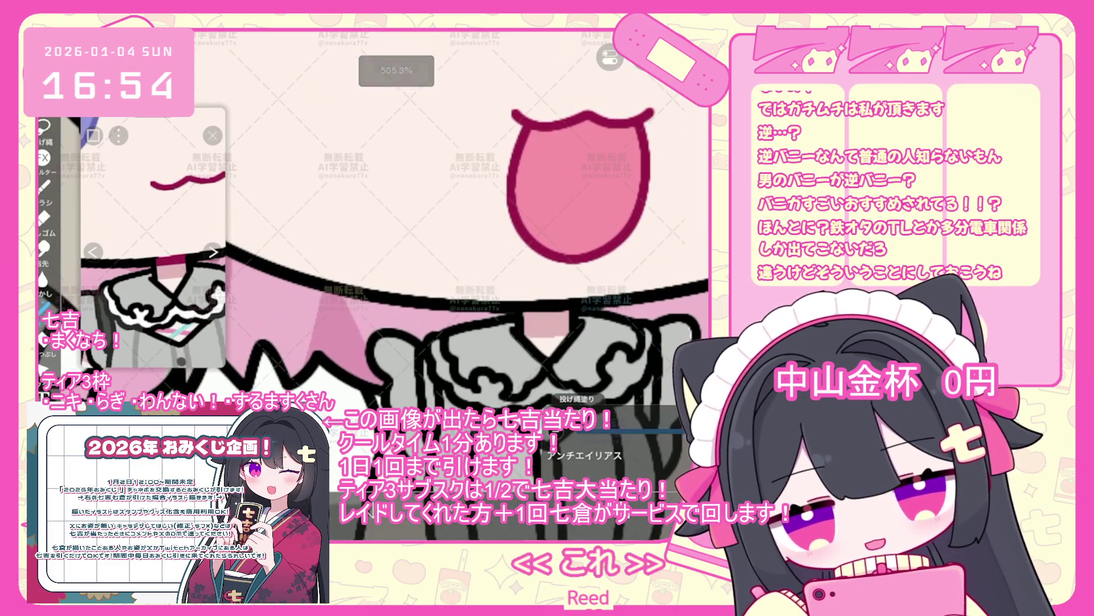
pyautogui.scroll(-2, 438, 229)
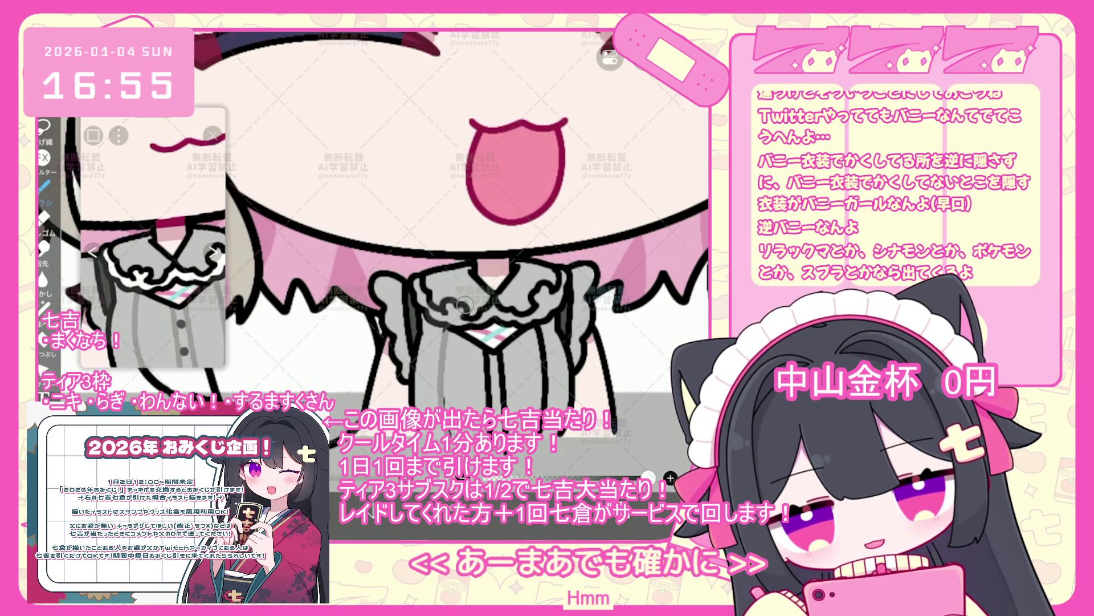
# - Undo the last brush stroke and make layer 27 the working layer
pyautogui.hotkey('ctrl', 'z')
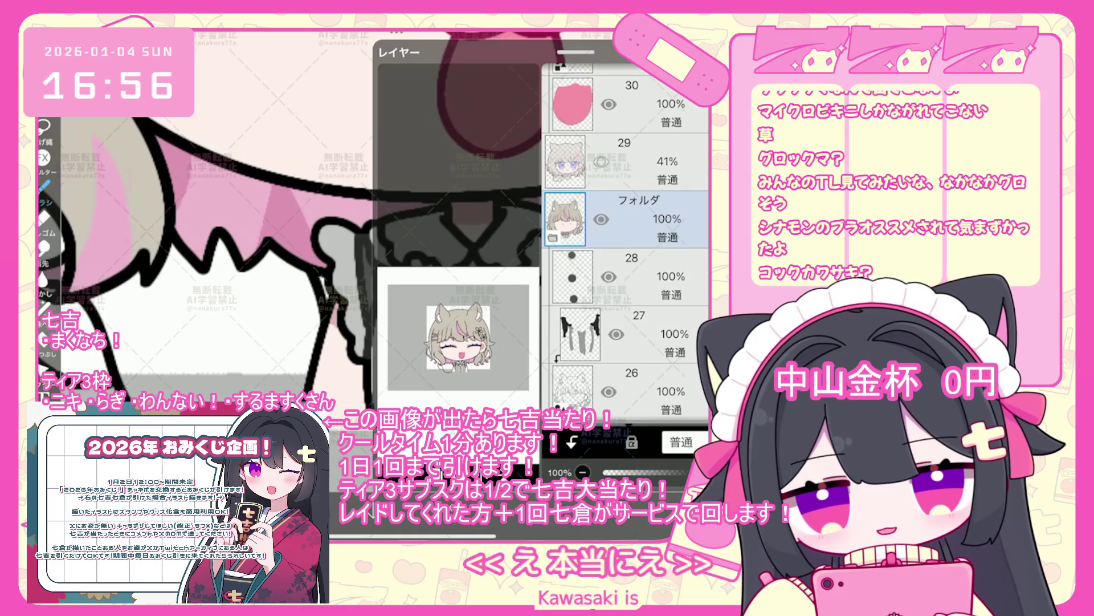
pyautogui.click(627, 334)
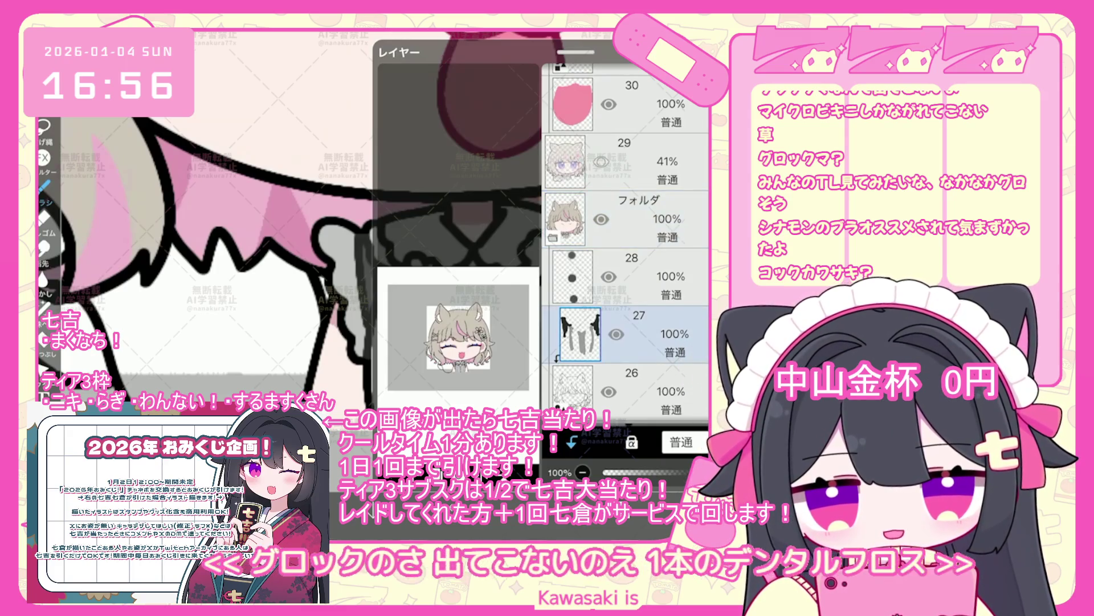
pyautogui.scroll(-3, 625, 246)
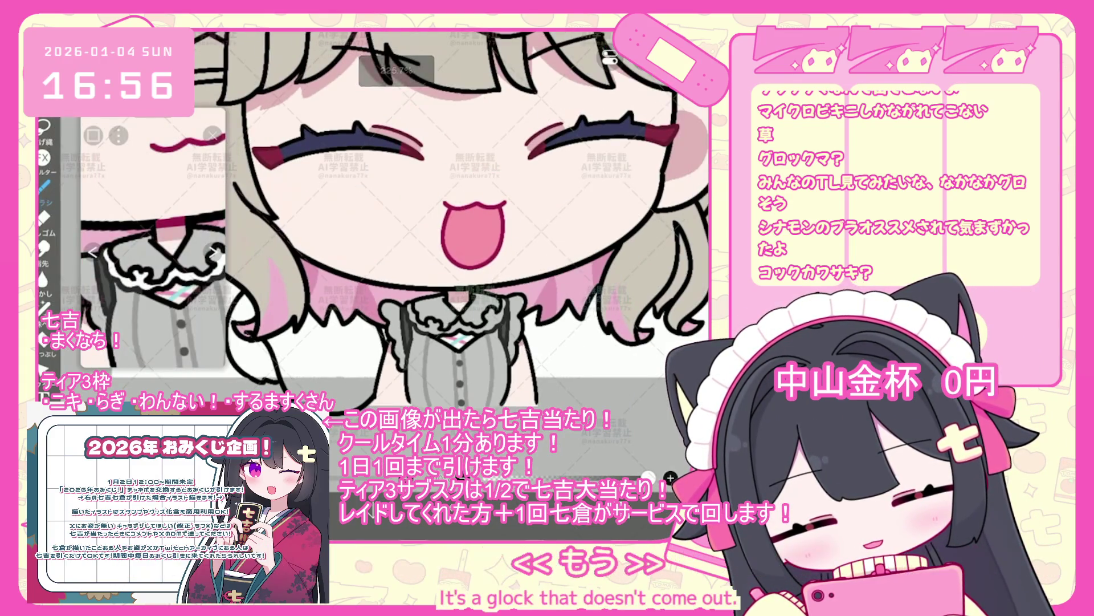
# - Select layer 17 in the Layers panel
pyautogui.scroll(-5, 625, 246)
pyautogui.click(627, 299)
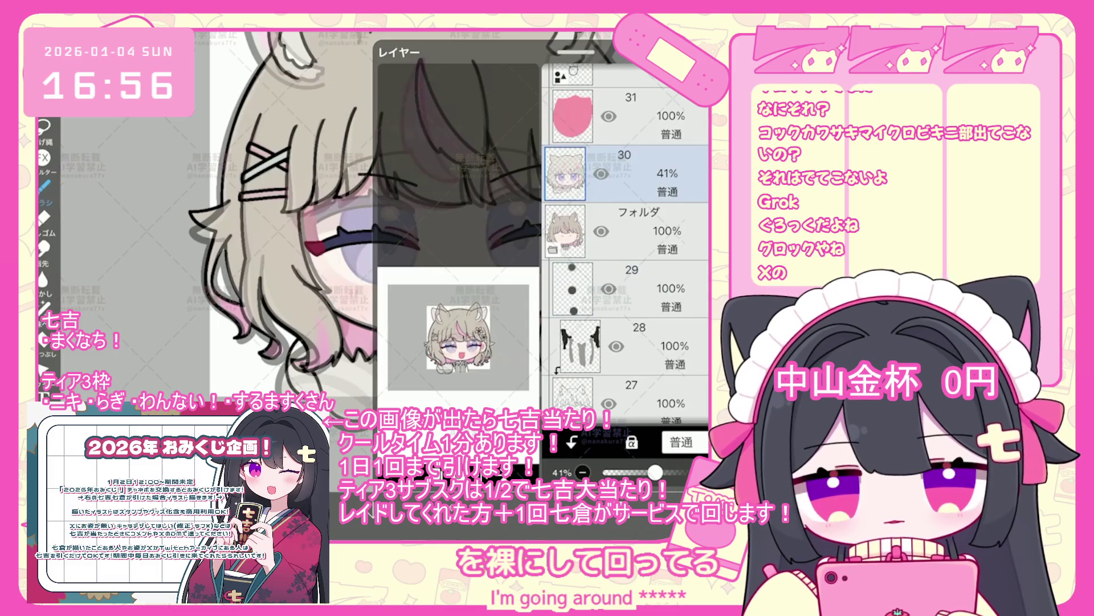
pyautogui.scroll(-8, 627, 240)
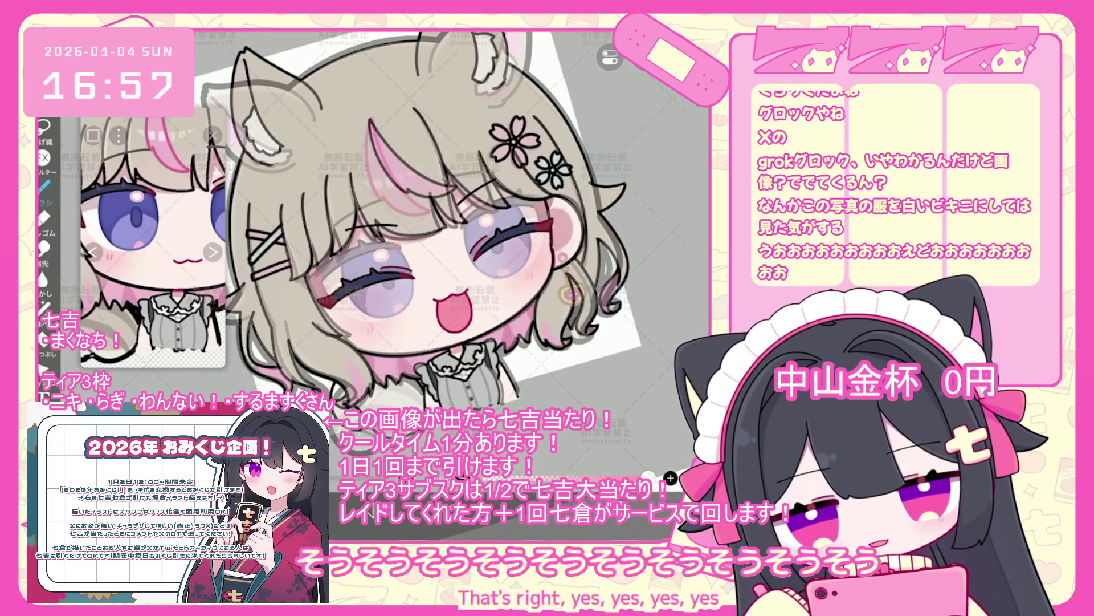
# - Undo the right-eye circle stroke and select layer 19, passing through layers 30 and 22
pyautogui.hotkey('ctrl', 'z')
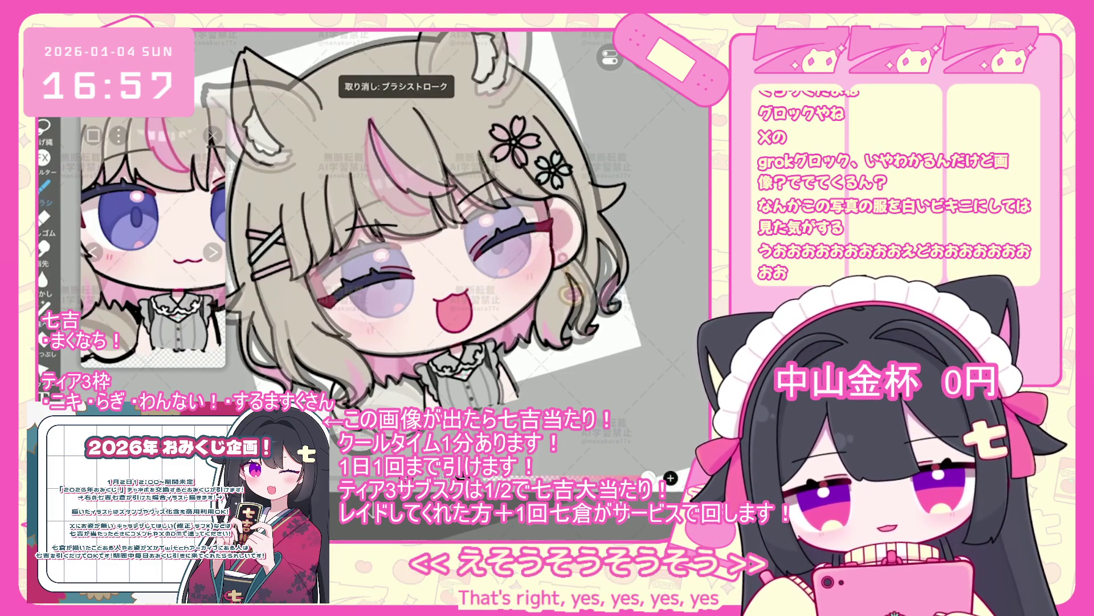
pyautogui.scroll(10, 627, 240)
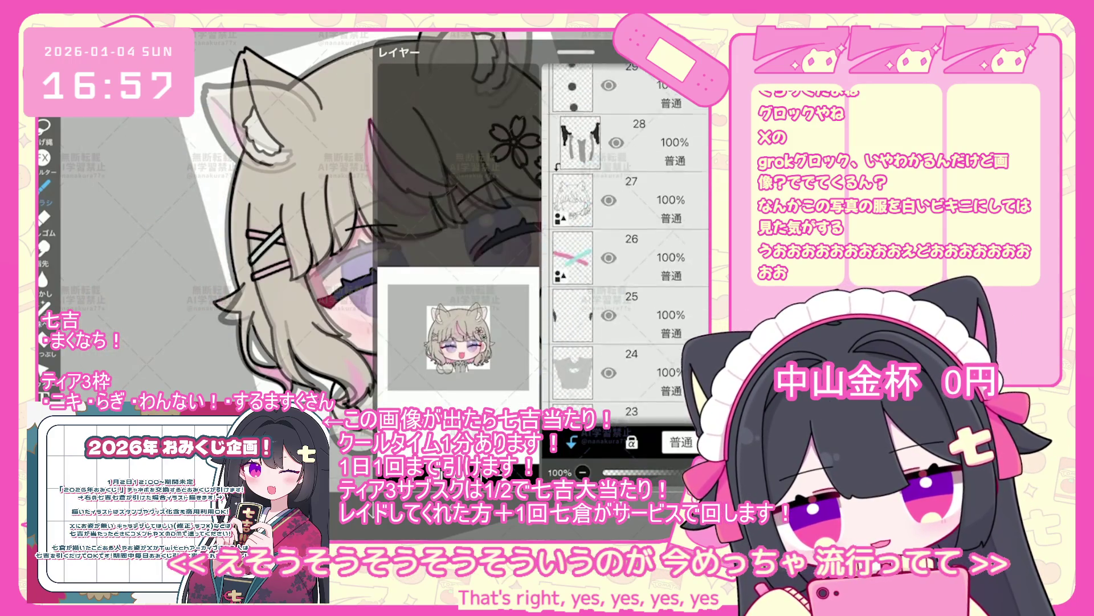
pyautogui.click(627, 237)
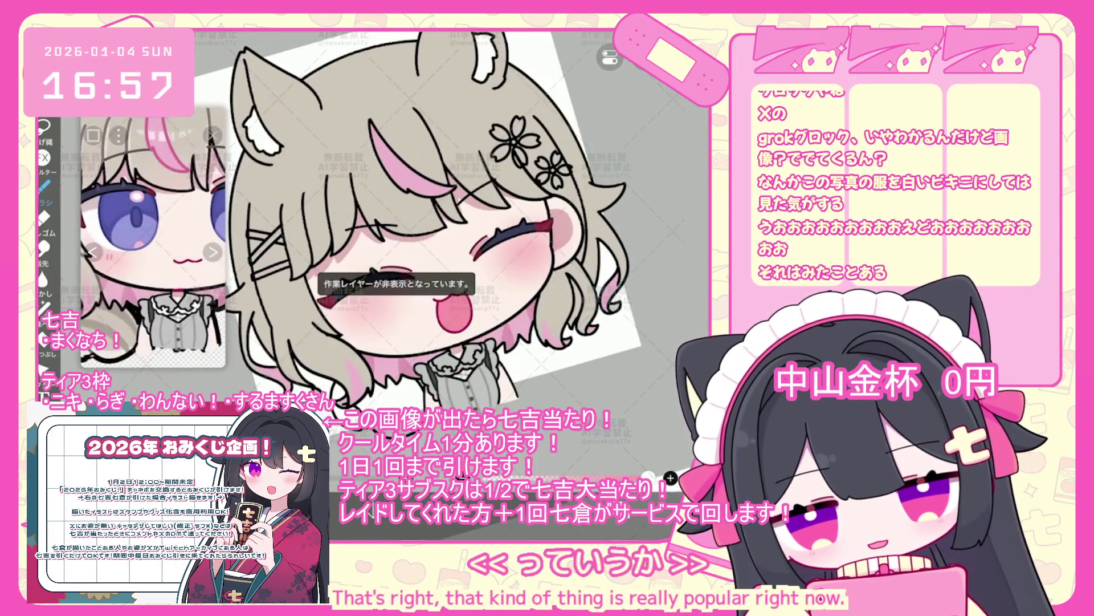
pyautogui.scroll(-1, 627, 239)
pyautogui.scroll(-7, 626, 240)
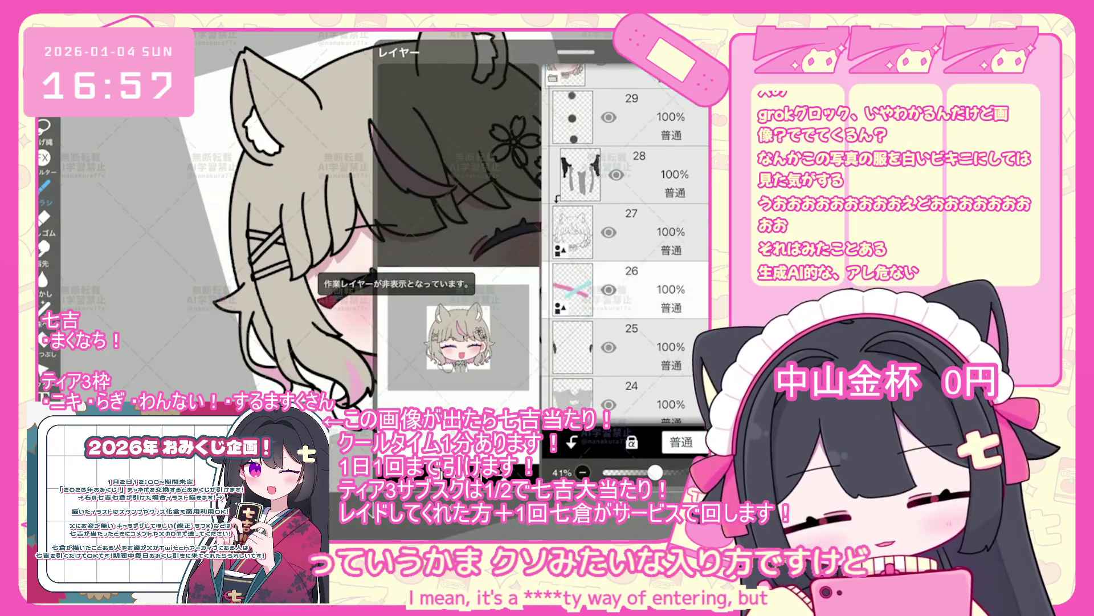
pyautogui.click(627, 296)
pyautogui.scroll(-3, 627, 239)
pyautogui.click(627, 280)
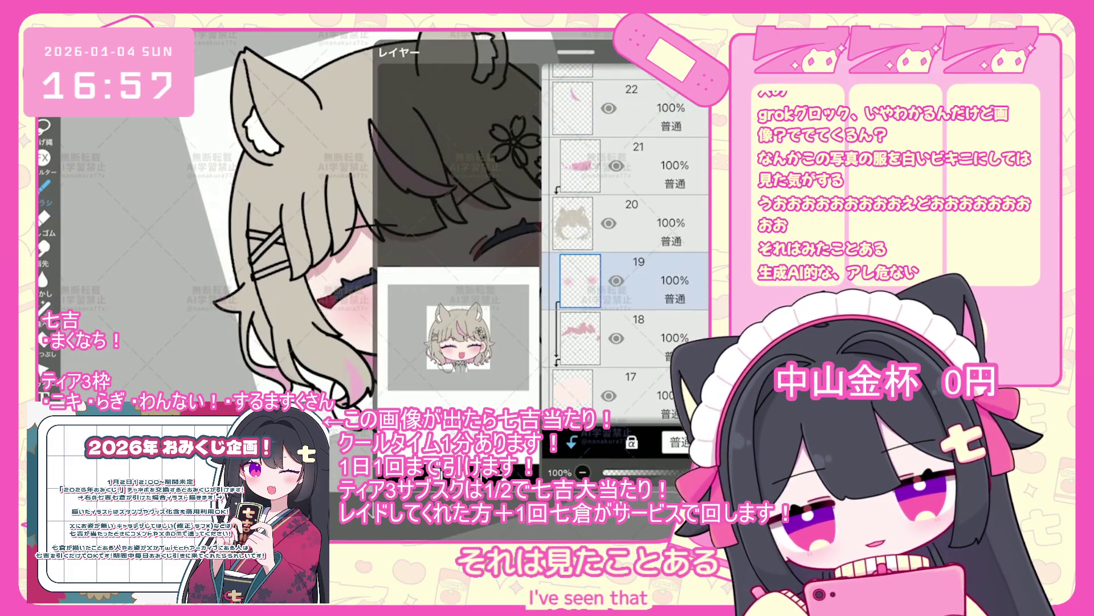
# - Undo the last stroke and nudge the face layer slightly left and down
pyautogui.hotkey('ctrl', 'z')
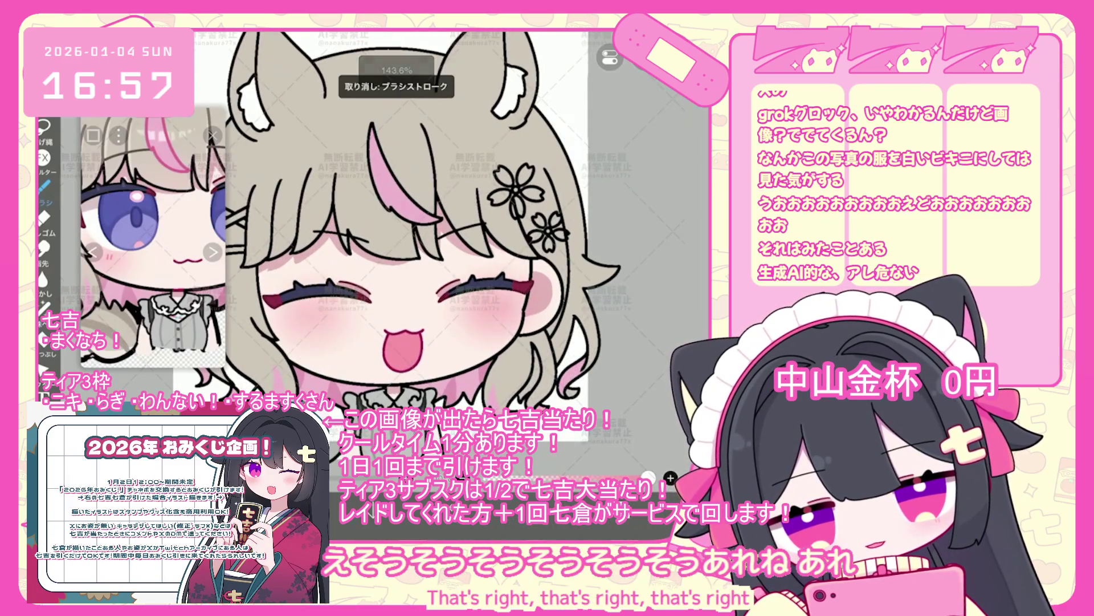
pyautogui.hotkey('ctrl', 't')
pyautogui.moveTo(405, 311); pyautogui.dragTo(403, 314)
pyautogui.press('Return')
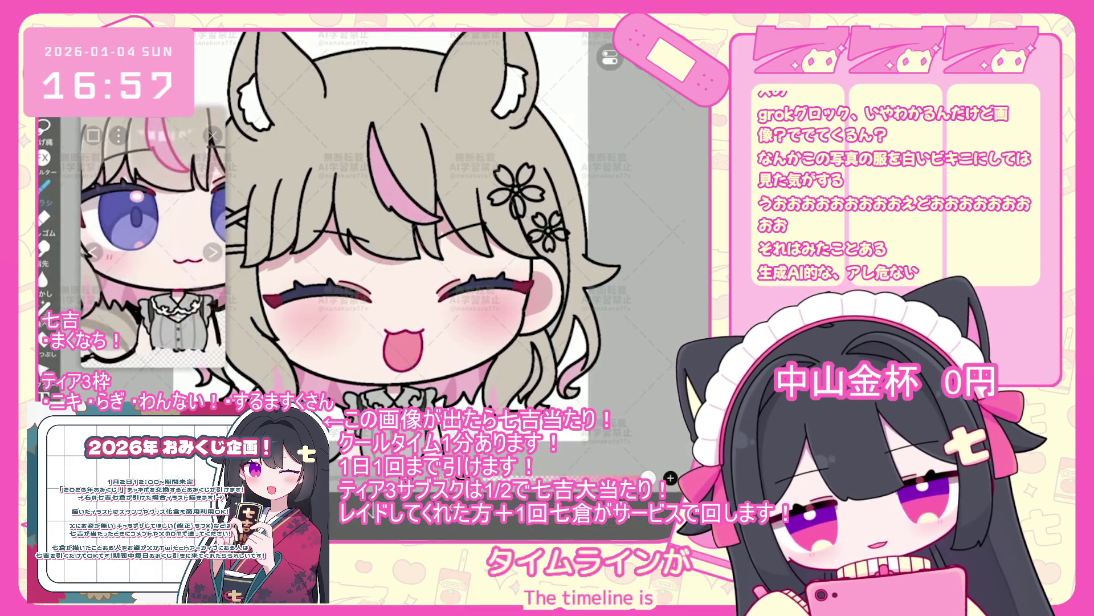
# - Switch the brush to the thinner 3.2 hard pen
pyautogui.click(44, 186)
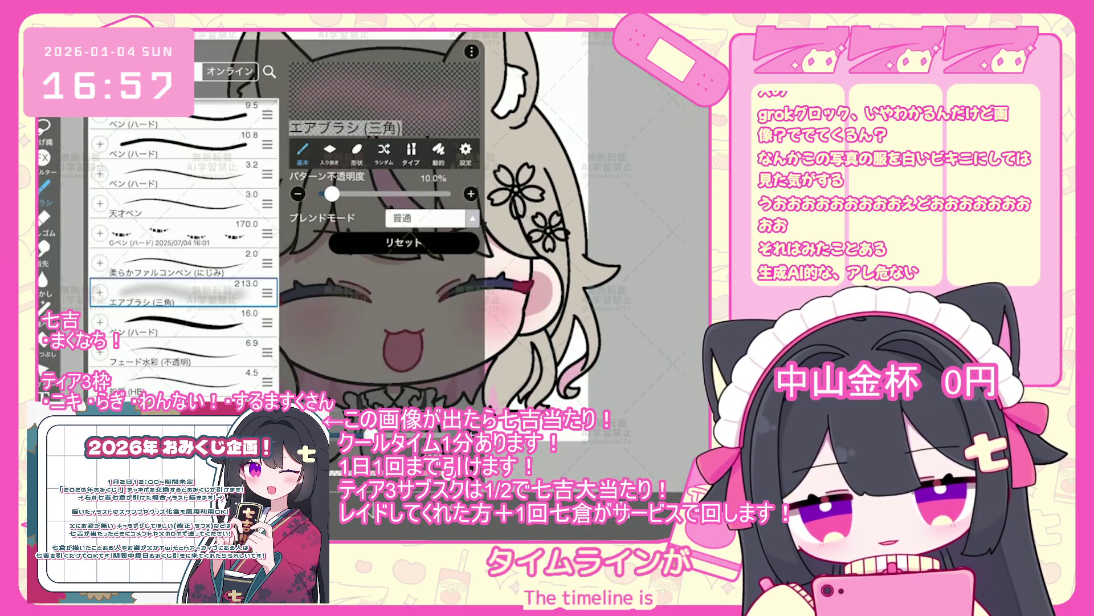
pyautogui.click(171, 146)
pyautogui.scroll(-5, 182, 250)
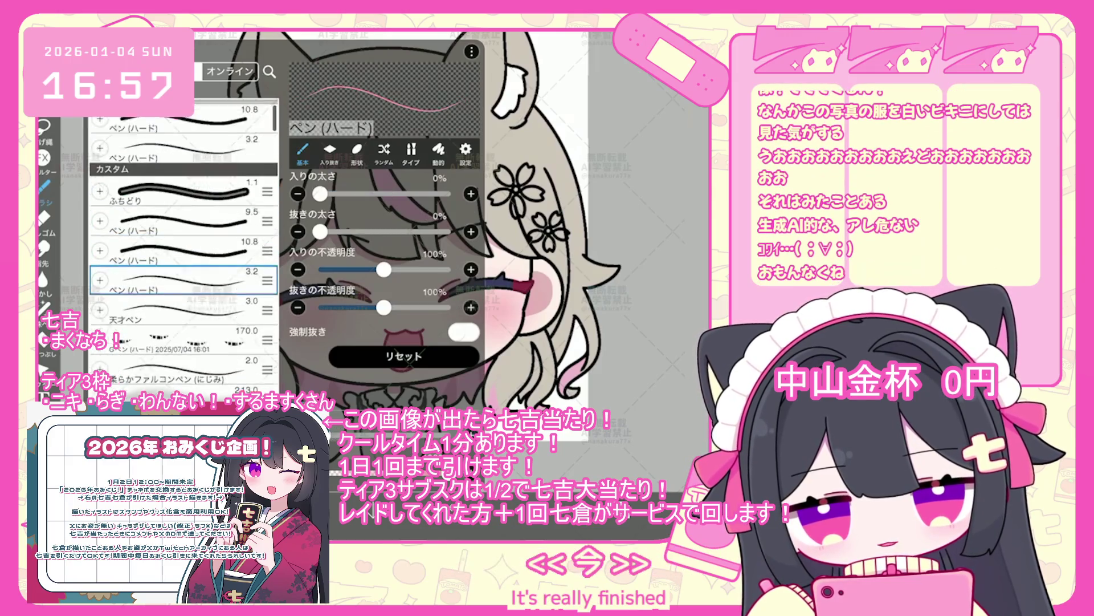
pyautogui.click(171, 349)
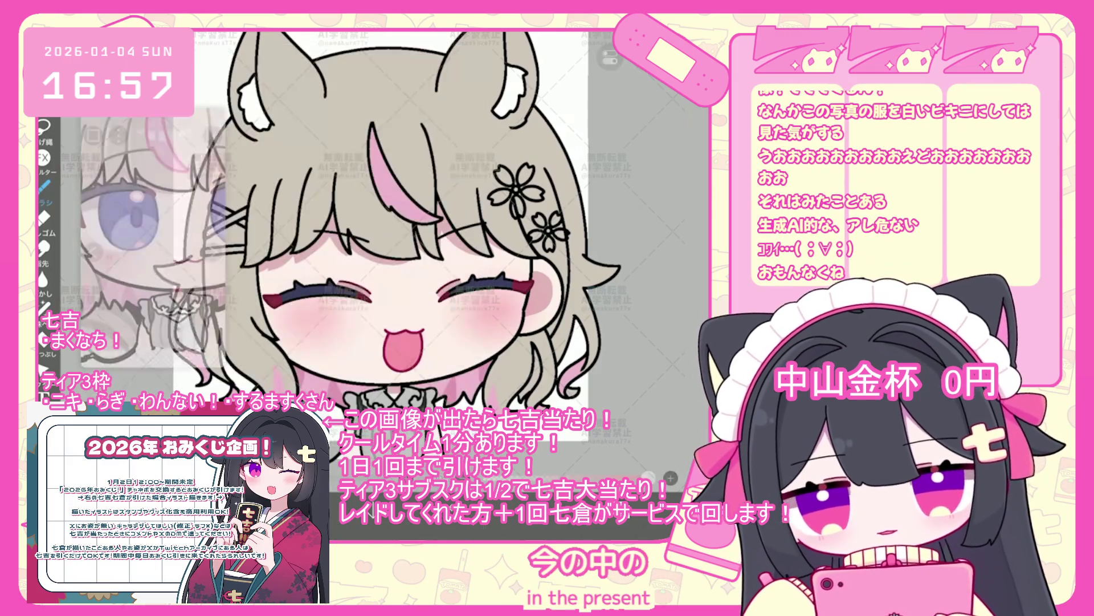
# - Reselect layer 19 and undo the brush shape just added
pyautogui.scroll(1, 627, 238)
pyautogui.scroll(-5, 626, 240)
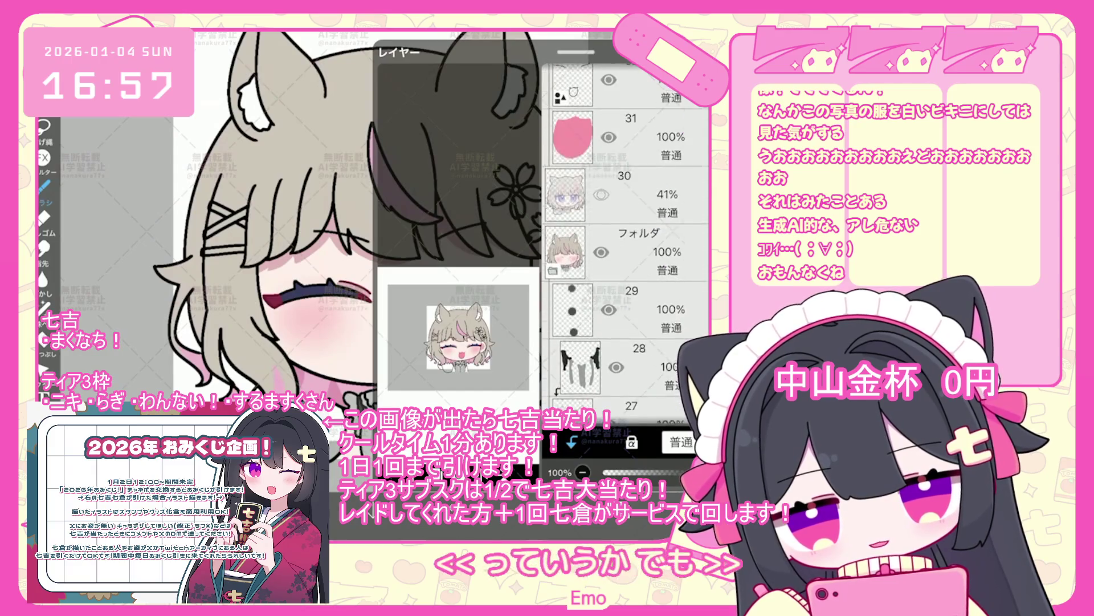
pyautogui.scroll(-4, 626, 240)
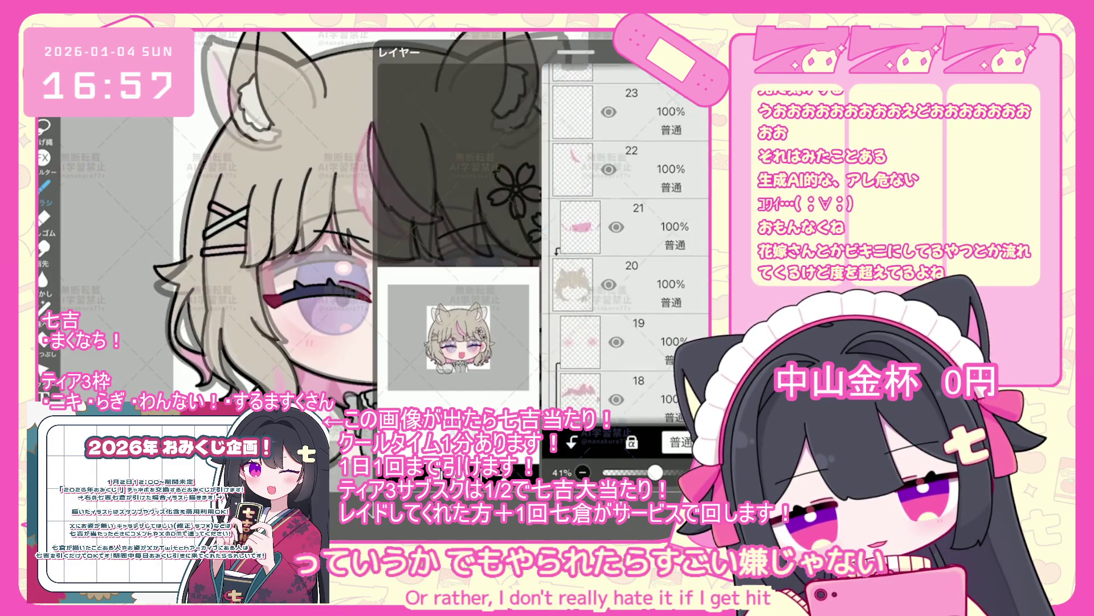
pyautogui.click(626, 263)
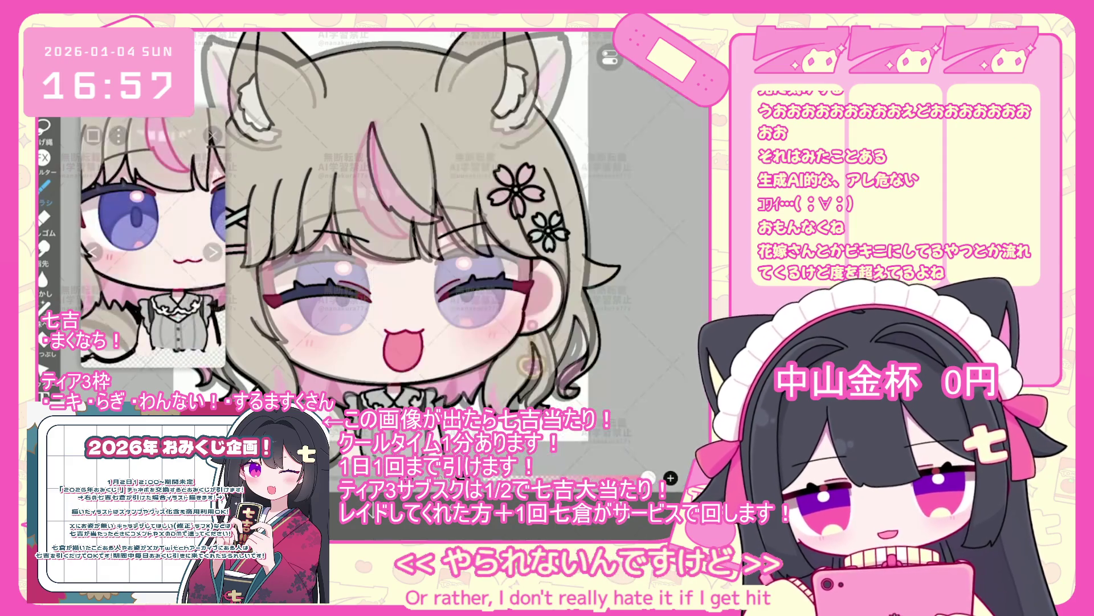
pyautogui.scroll(5, 434, 267)
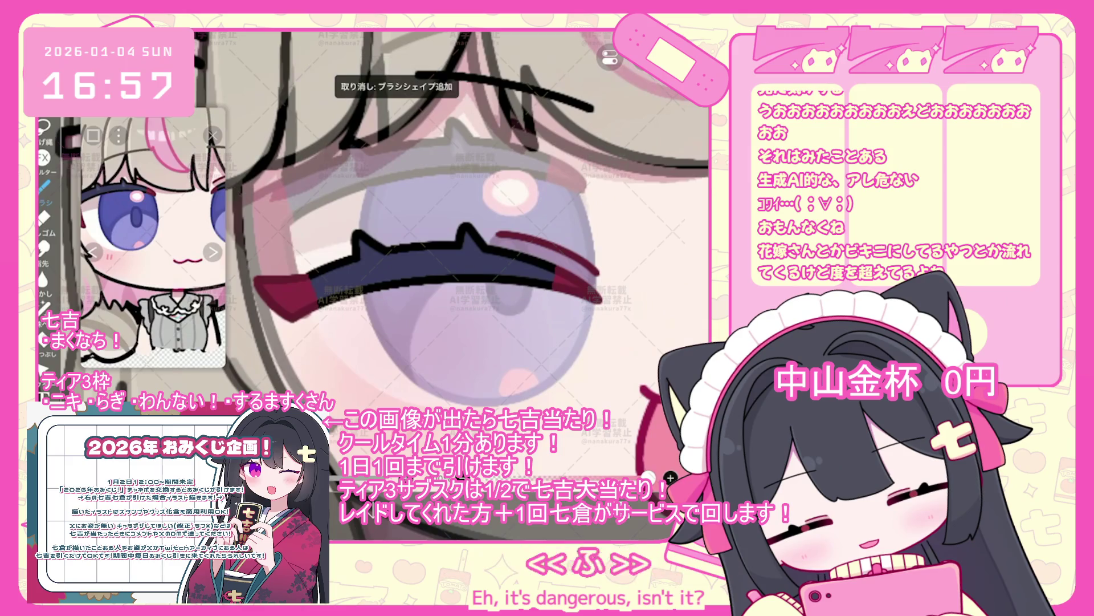
pyautogui.hotkey('ctrl', 'z')
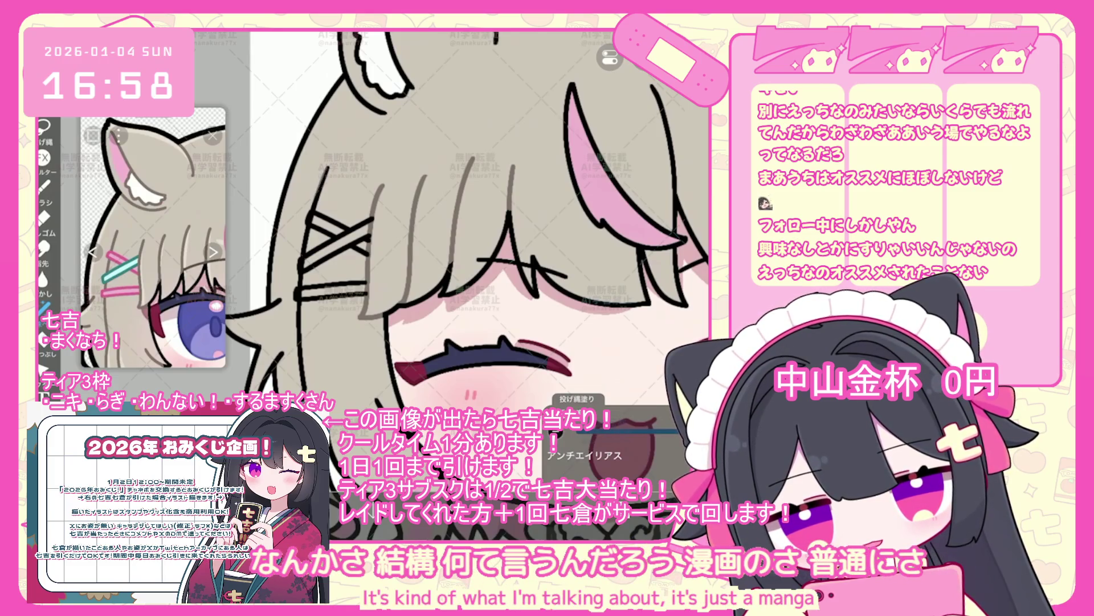
# - Pan toward the hair clips, undo the last lasso fill, and zoom around to check the face
pyautogui.moveTo(466, 224); pyautogui.dragTo(516, 159)
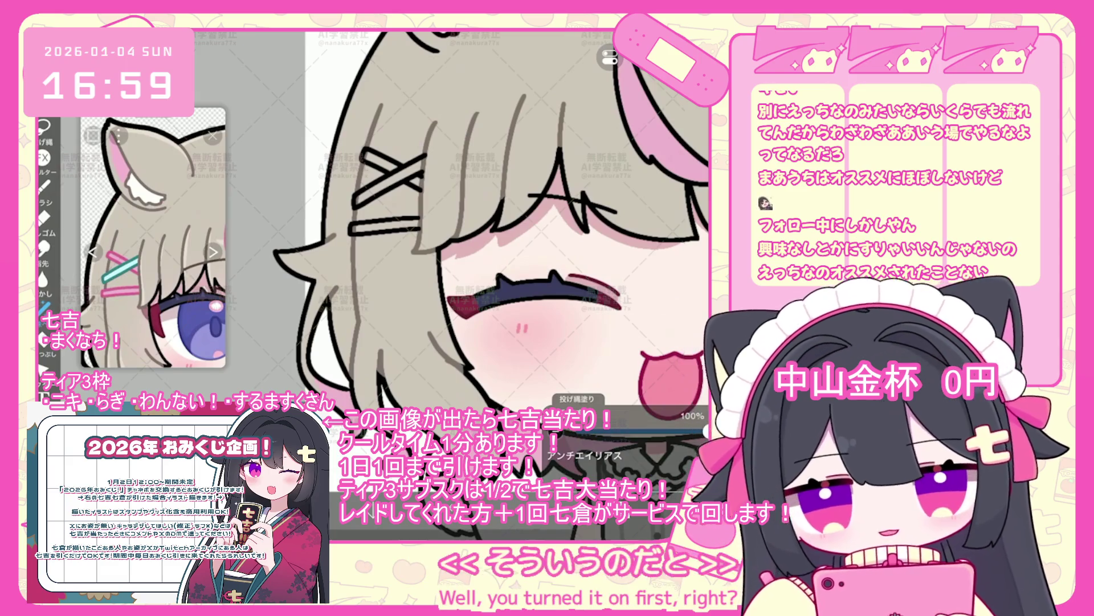
pyautogui.hotkey('ctrl', 'z')
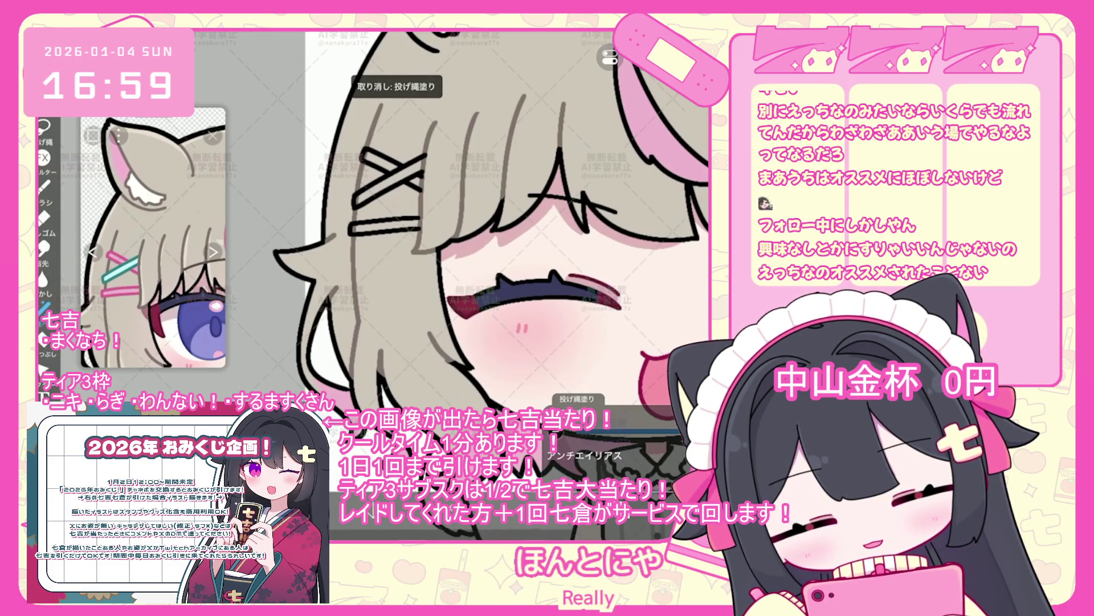
pyautogui.scroll(2, 468, 228)
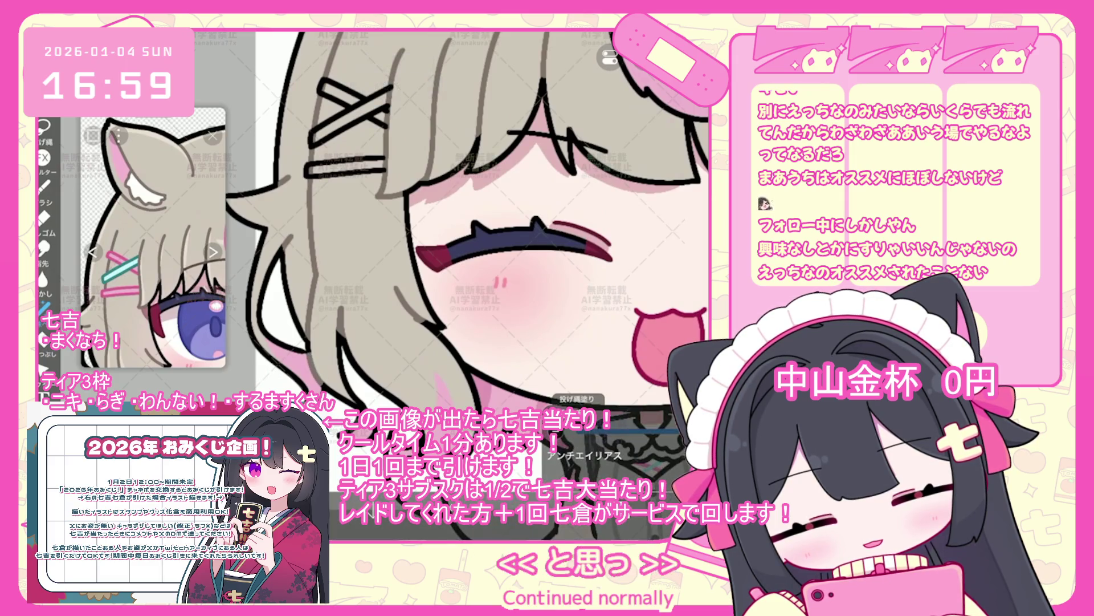
pyautogui.scroll(-2, 468, 223)
pyautogui.scroll(2, 468, 228)
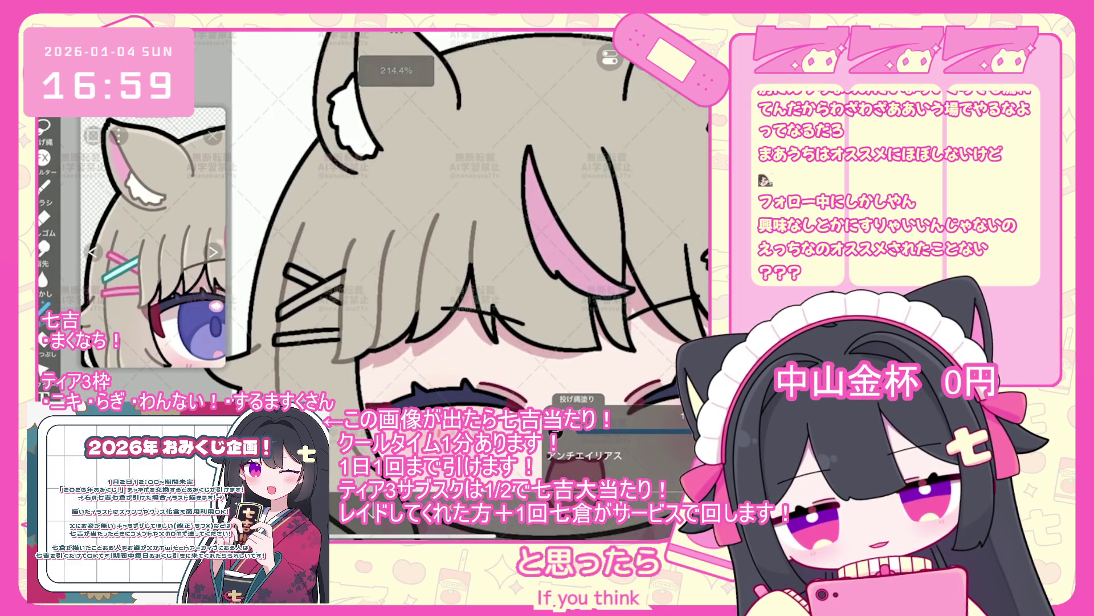
pyautogui.scroll(2, 479, 256)
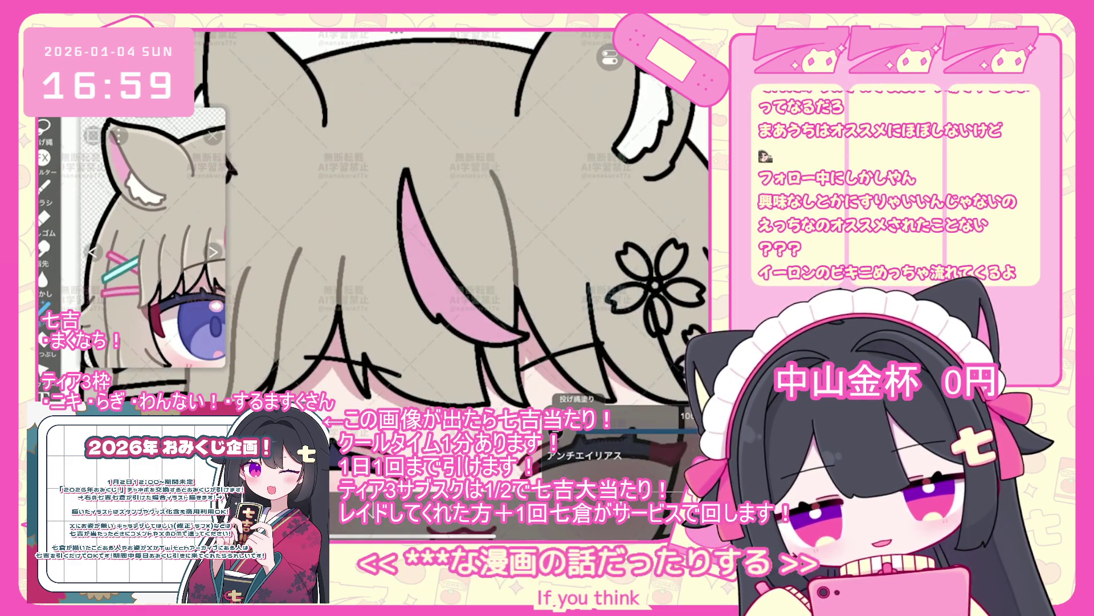
pyautogui.scroll(-1, 408, 228)
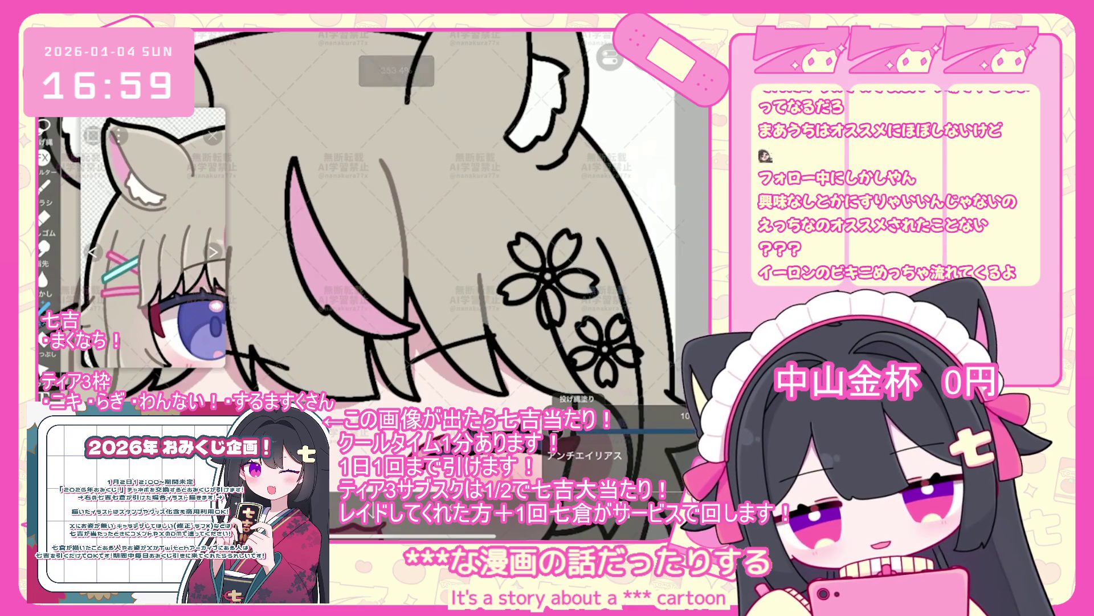
pyautogui.scroll(-2, 400, 228)
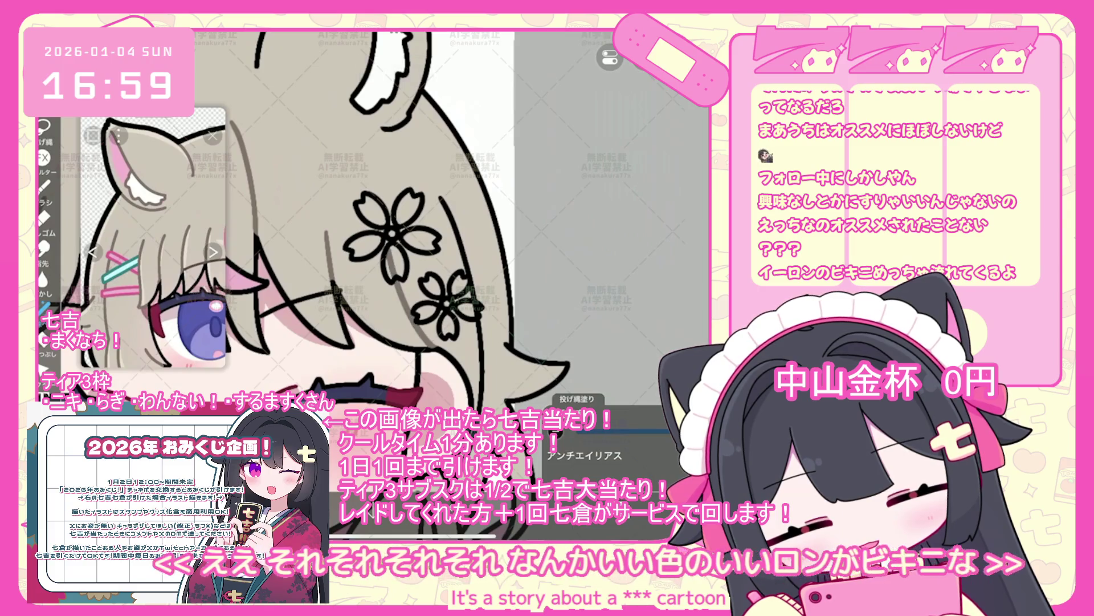
pyautogui.scroll(2, 393, 226)
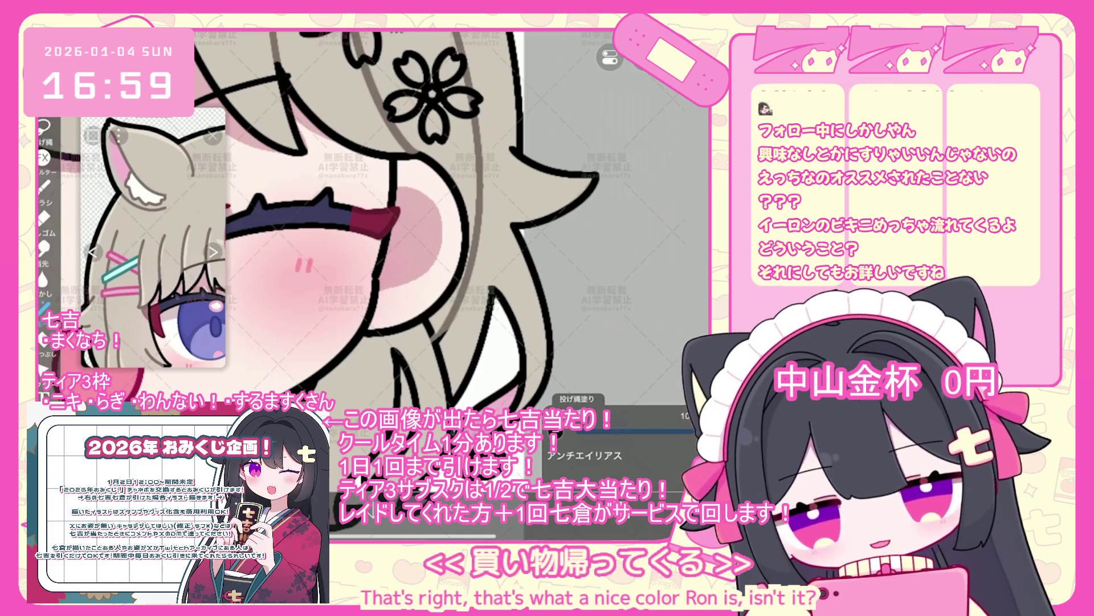
pyautogui.scroll(1, 399, 228)
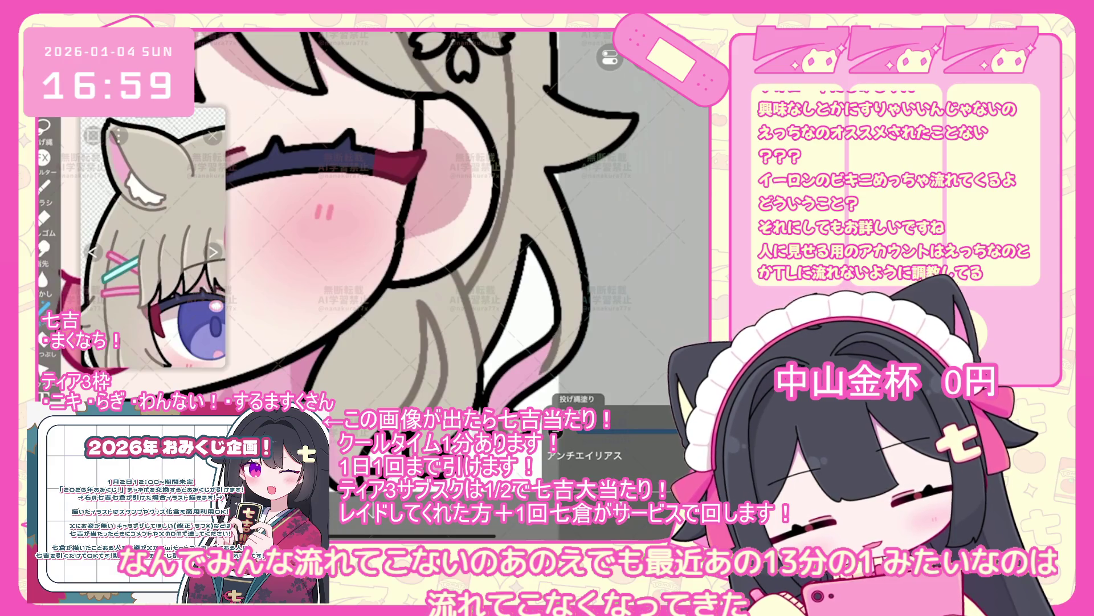
pyautogui.scroll(3, 416, 229)
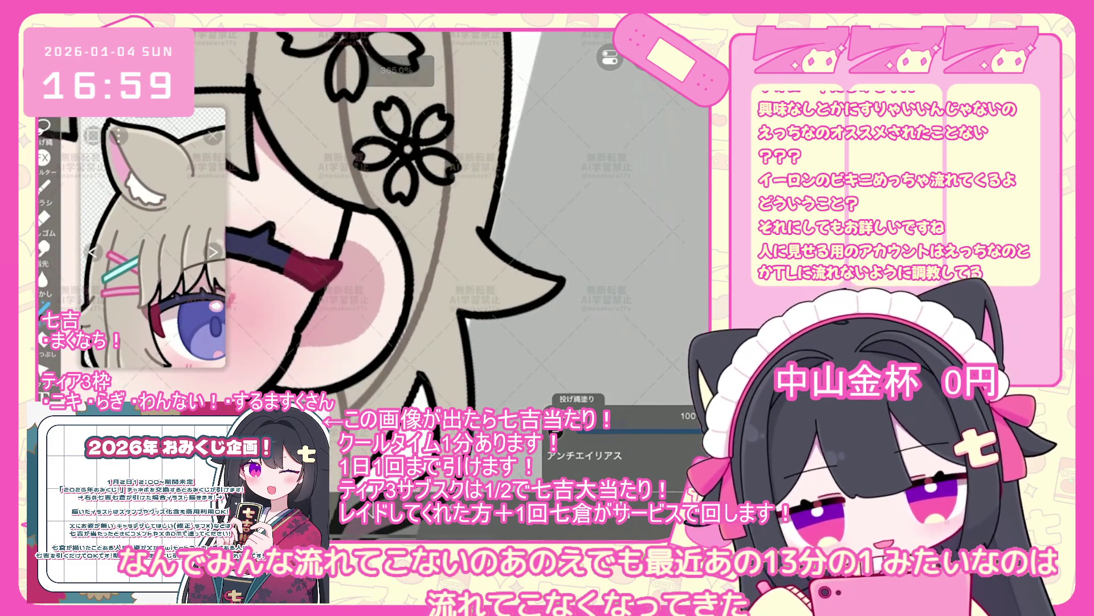
pyautogui.scroll(-5, 374, 229)
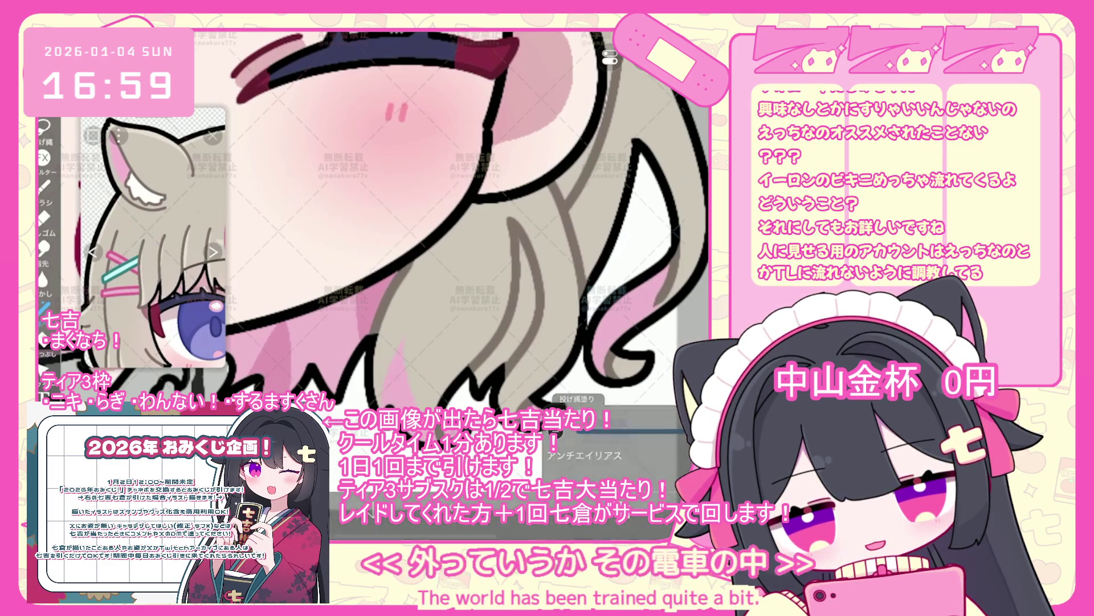
pyautogui.scroll(3, 441, 228)
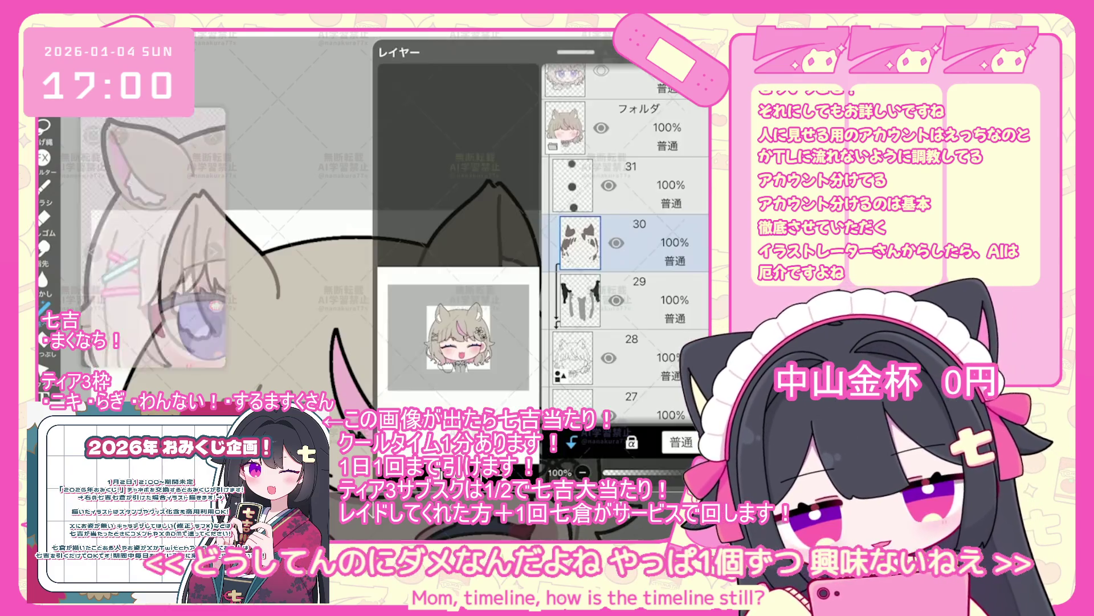
# - Select pink-stroke layer 23, then bring the layers list back up to pick another layer
pyautogui.scroll(-7, 627, 239)
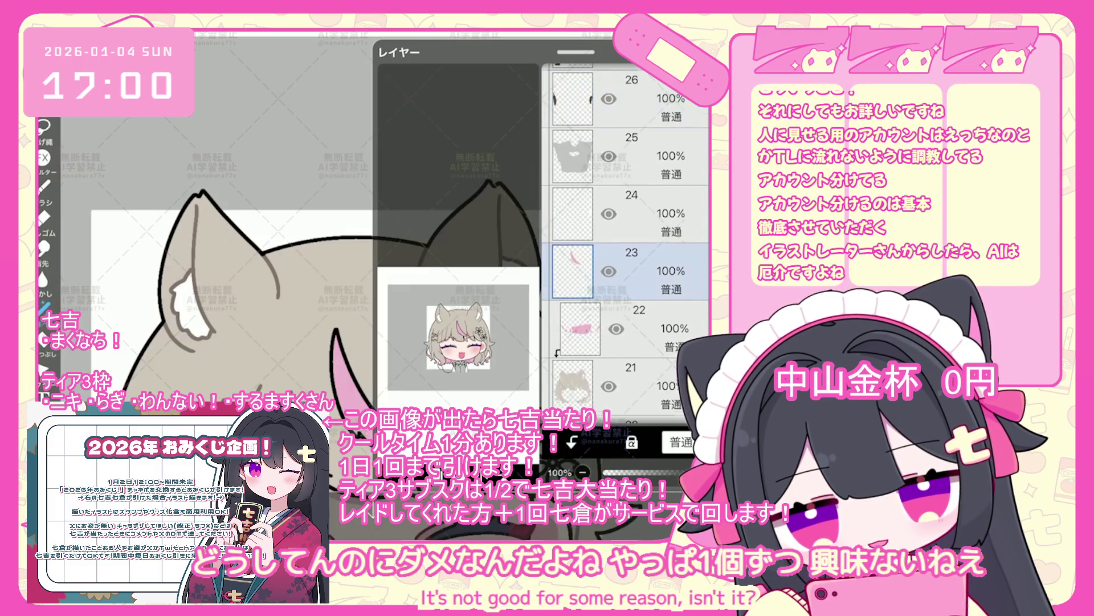
pyautogui.click(627, 340)
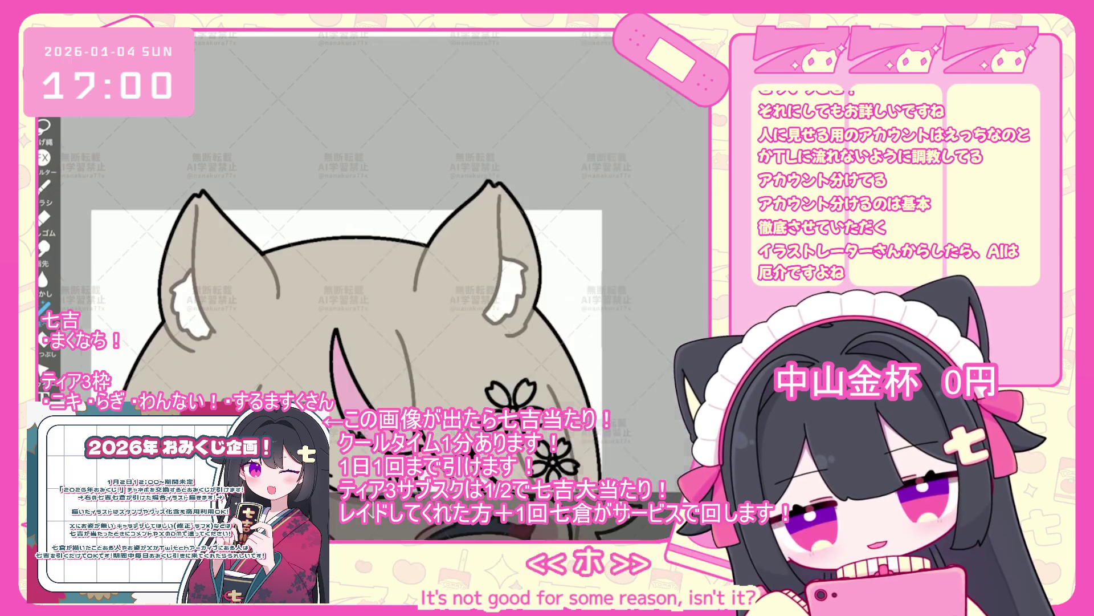
pyautogui.scroll(-3, 399, 285)
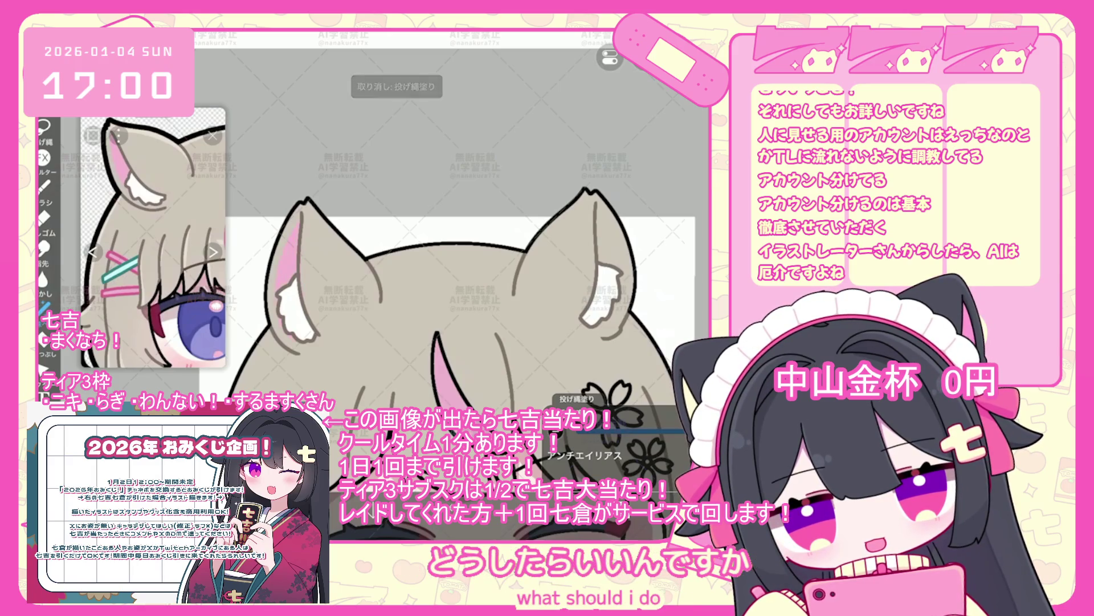
pyautogui.scroll(2, 445, 274)
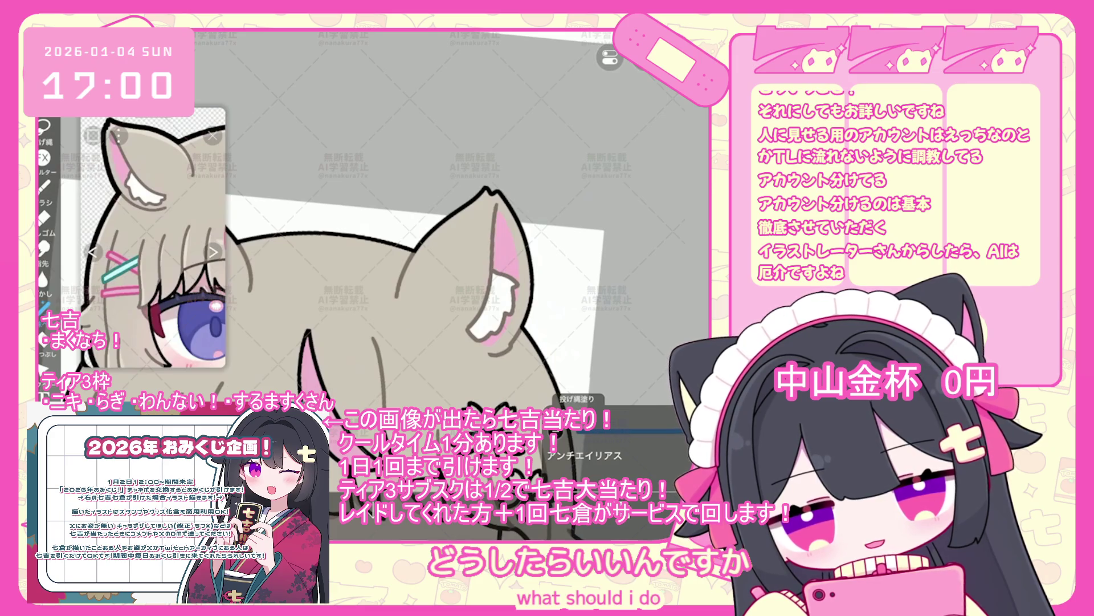
pyautogui.scroll(-5, 399, 285)
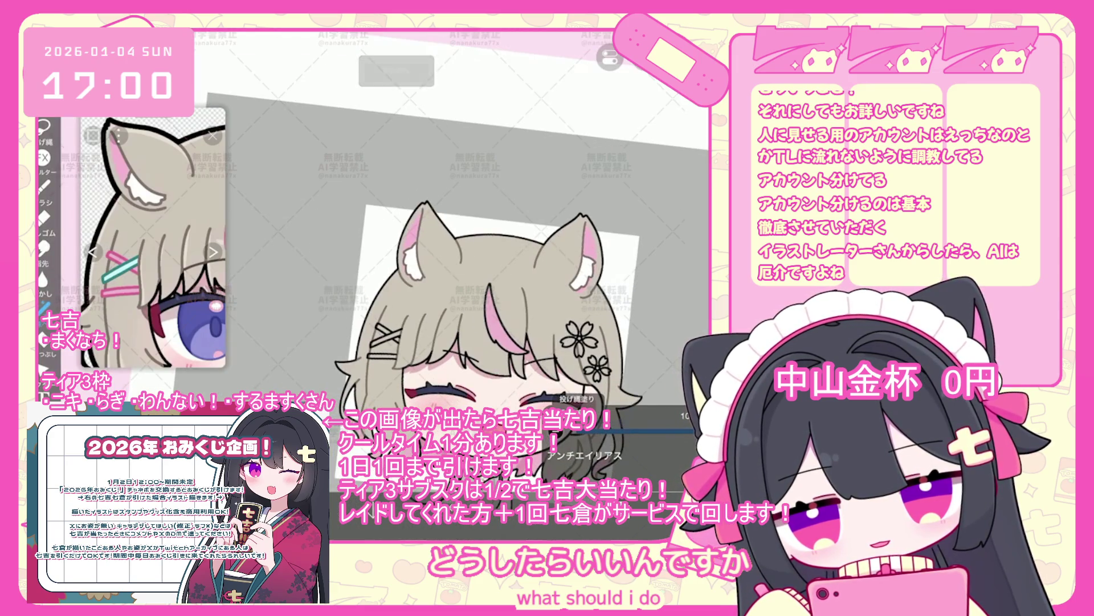
pyautogui.click(573, 319)
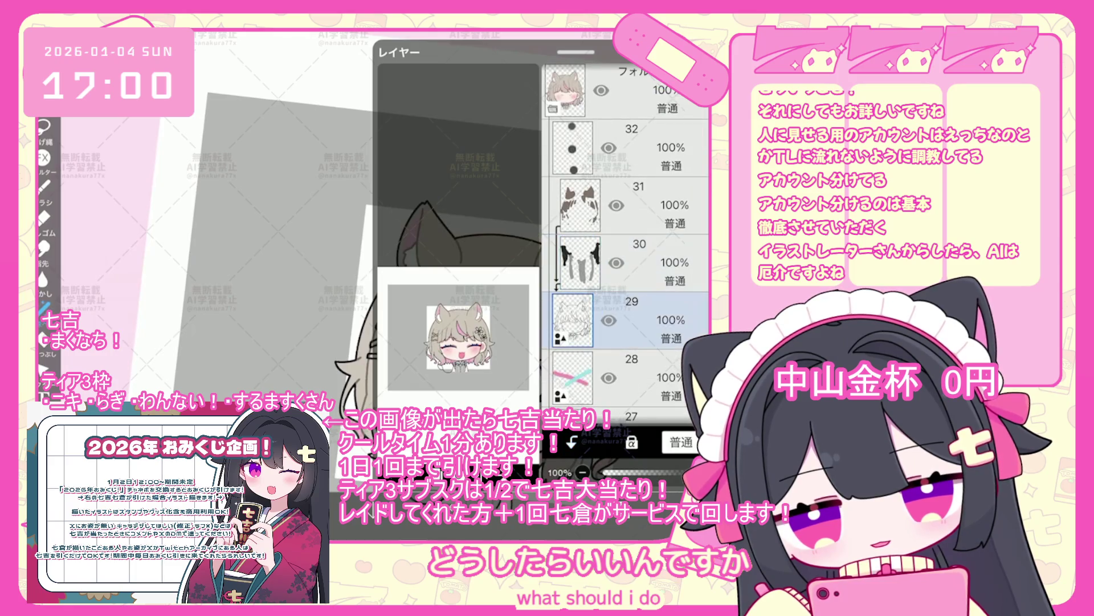
# - Make layer 31 the working layer and zoom around the pink hair streak
pyautogui.click(580, 205)
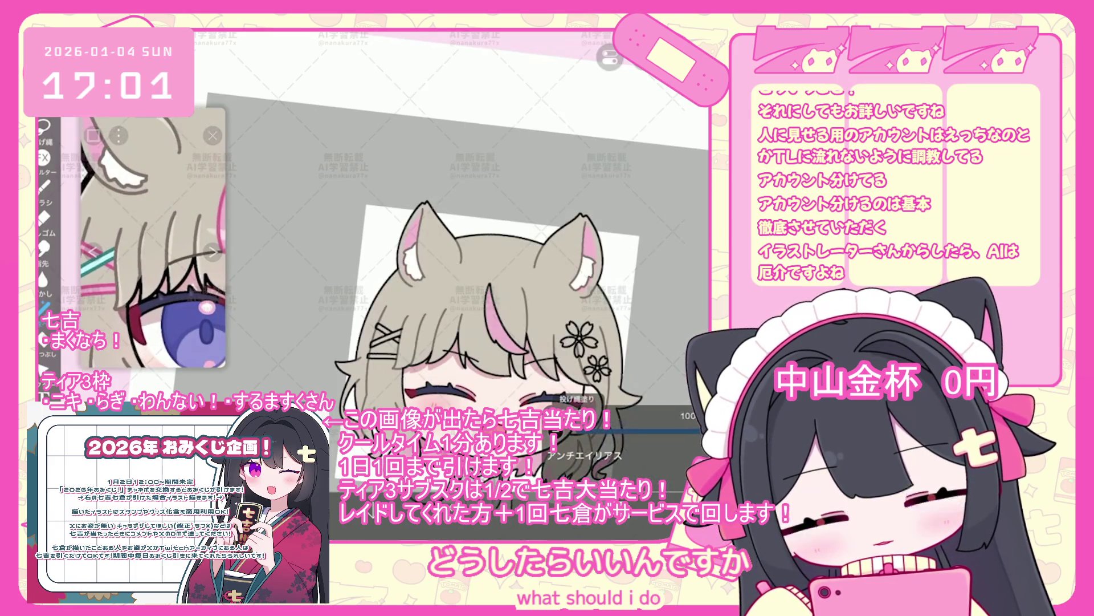
pyautogui.scroll(5, 400, 258)
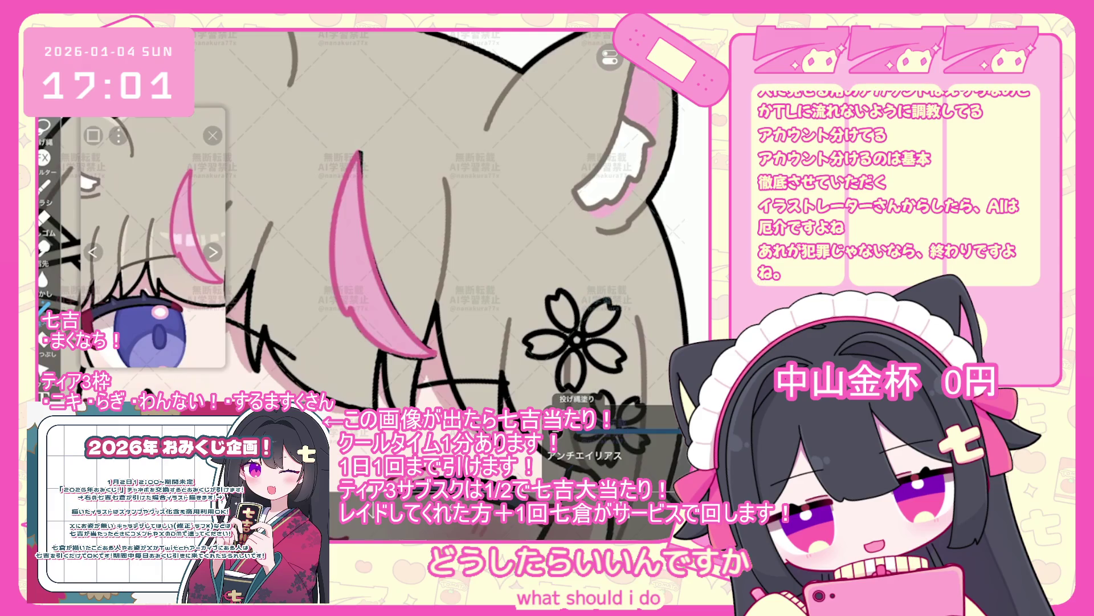
pyautogui.scroll(5, 400, 228)
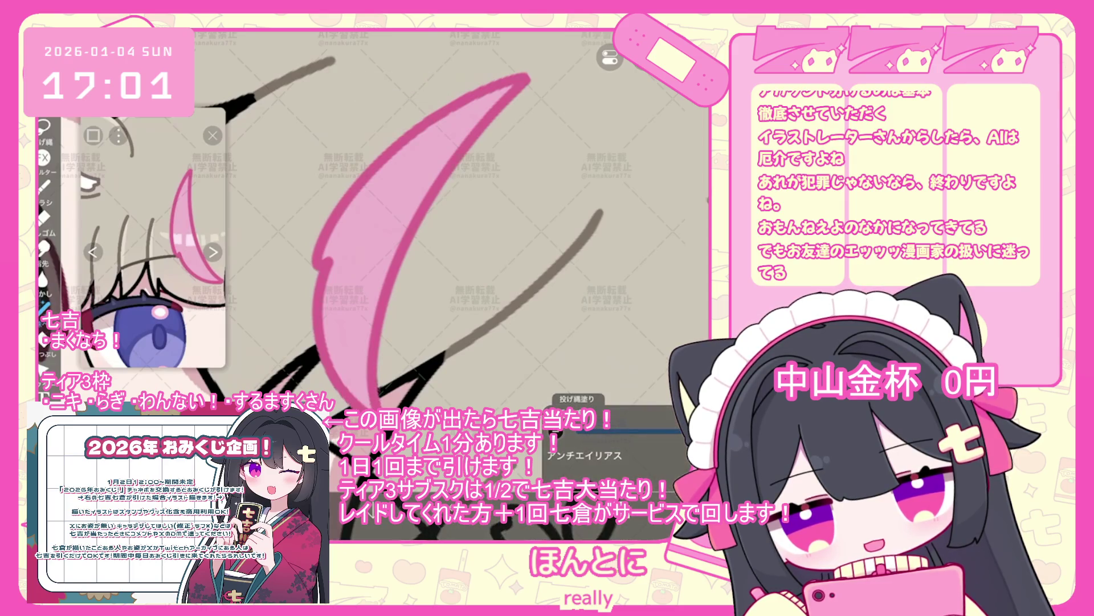
pyautogui.scroll(-2, 365, 246)
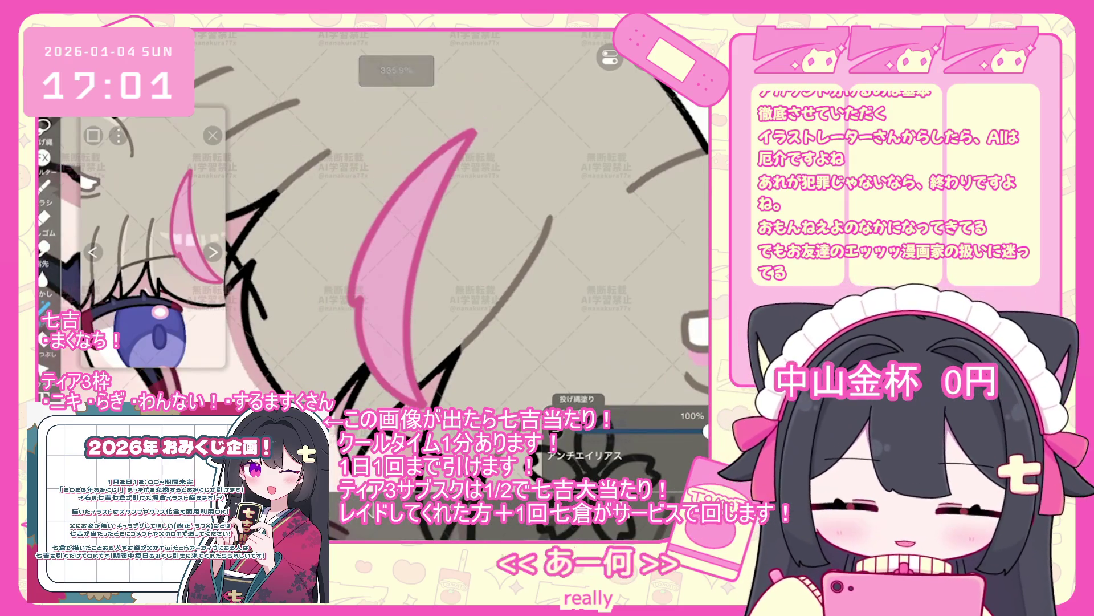
pyautogui.scroll(-3, 455, 229)
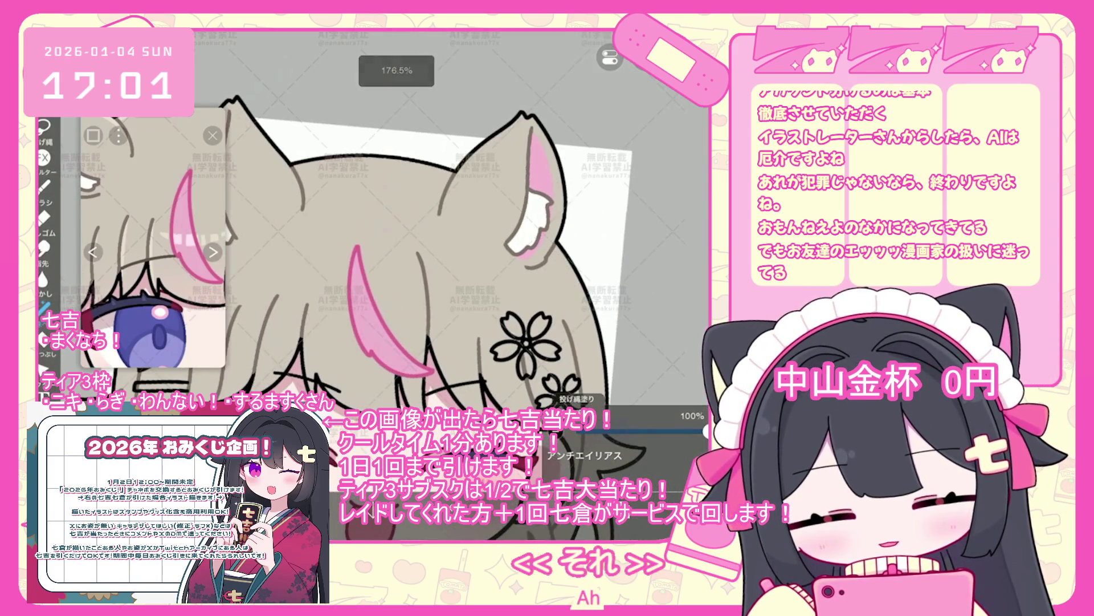
pyautogui.scroll(3, 154, 242)
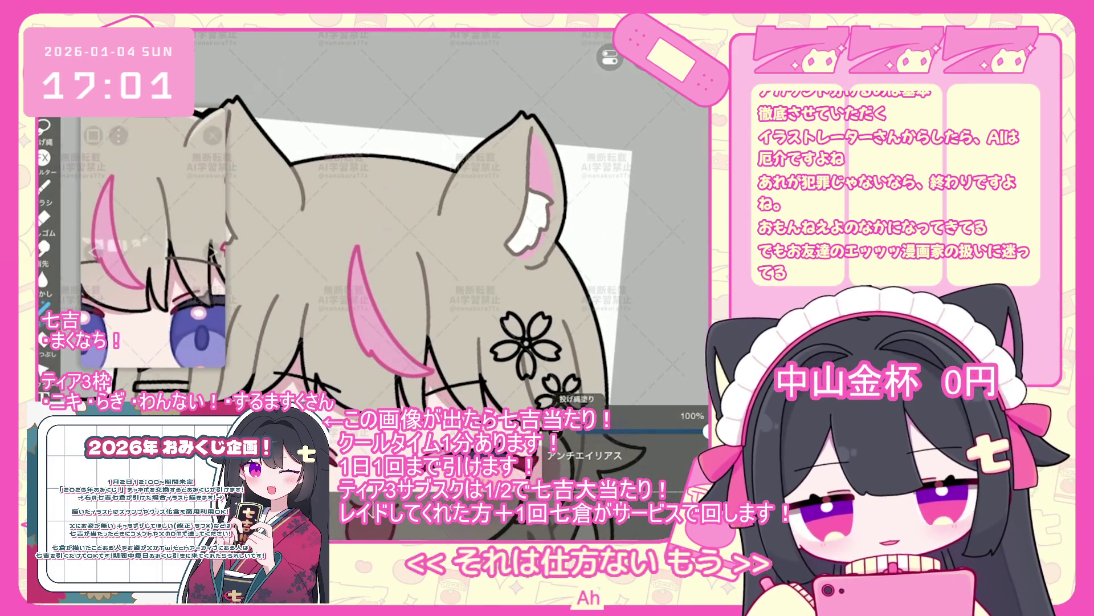
pyautogui.scroll(3, 416, 228)
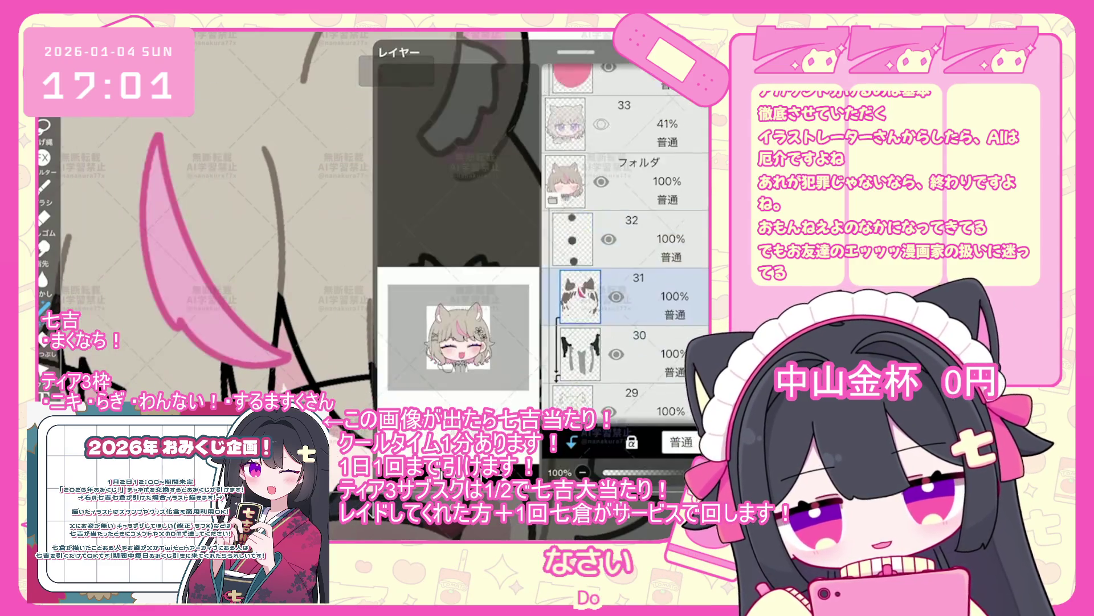